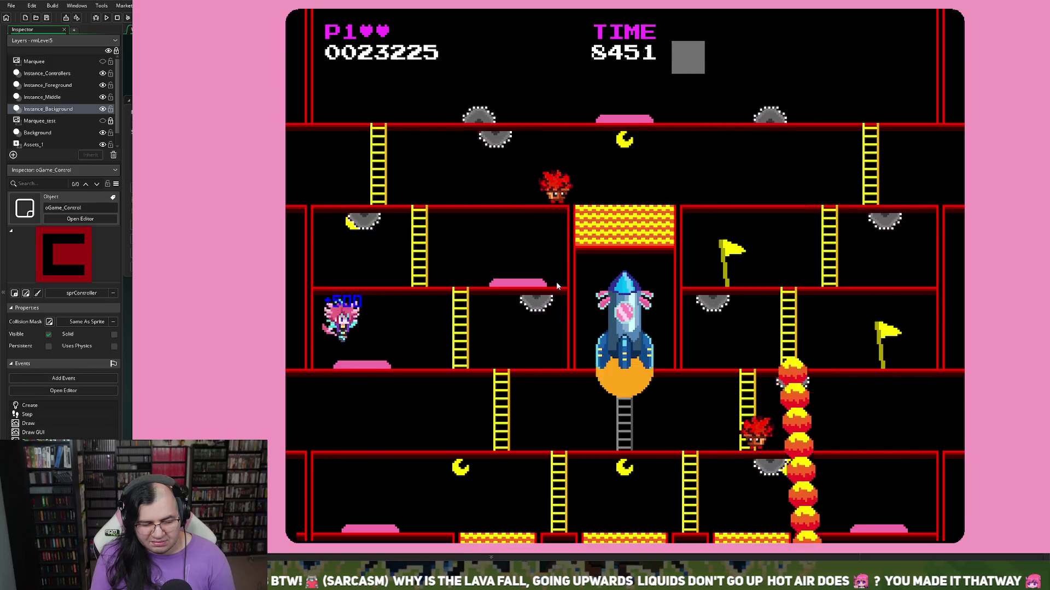
# Step: Climb the ladder, grab the banana, and jump over saws for the 8000 bonus
pyautogui.press('Left')
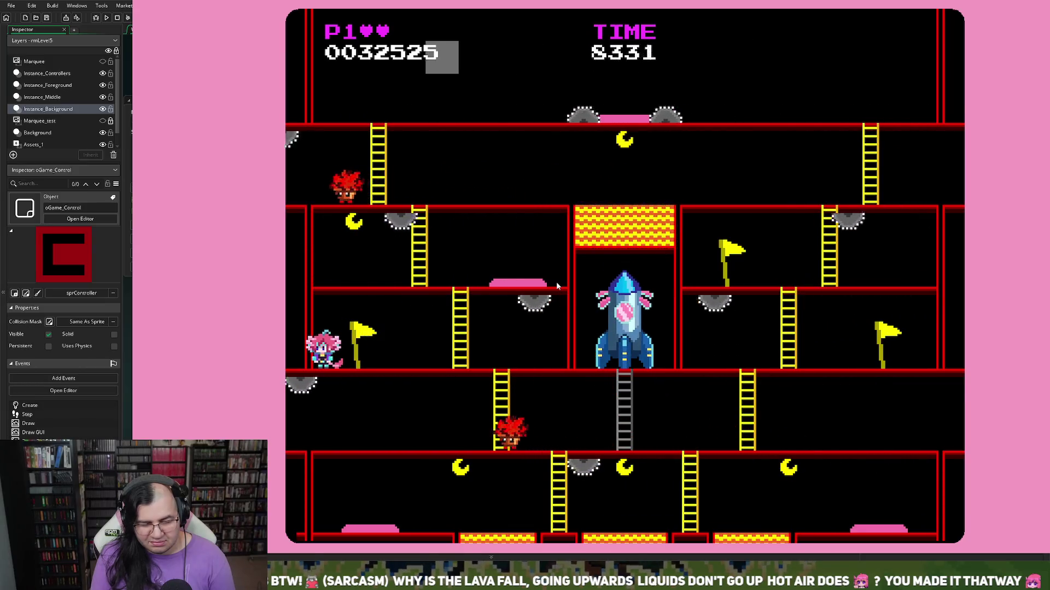
pyautogui.press('Right')
pyautogui.press('Up')
pyautogui.press('Left')
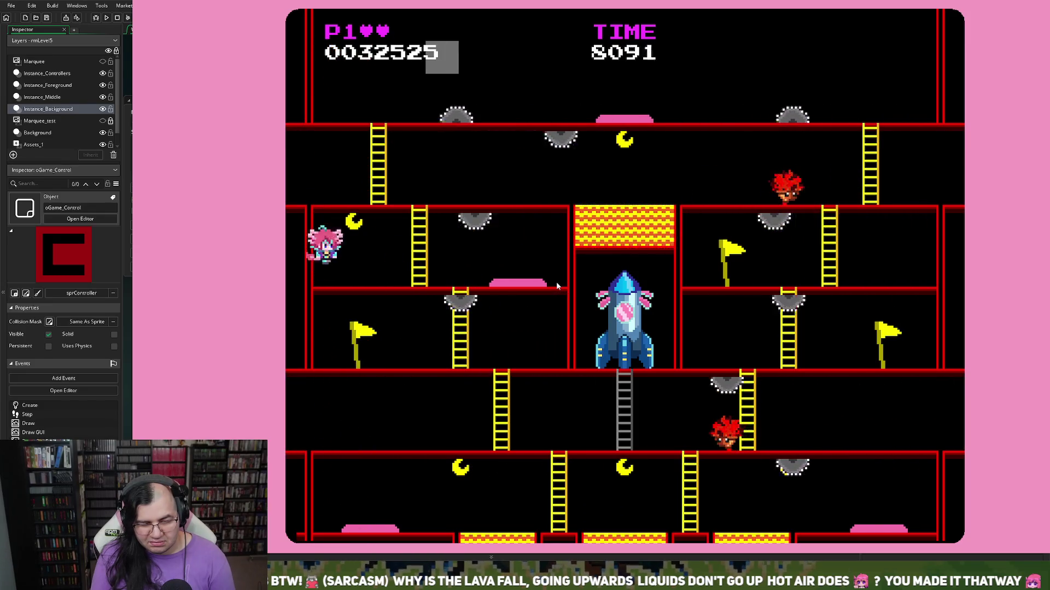
pyautogui.press('Right')
pyautogui.press('Right')
pyautogui.press('space')
pyautogui.press('space')
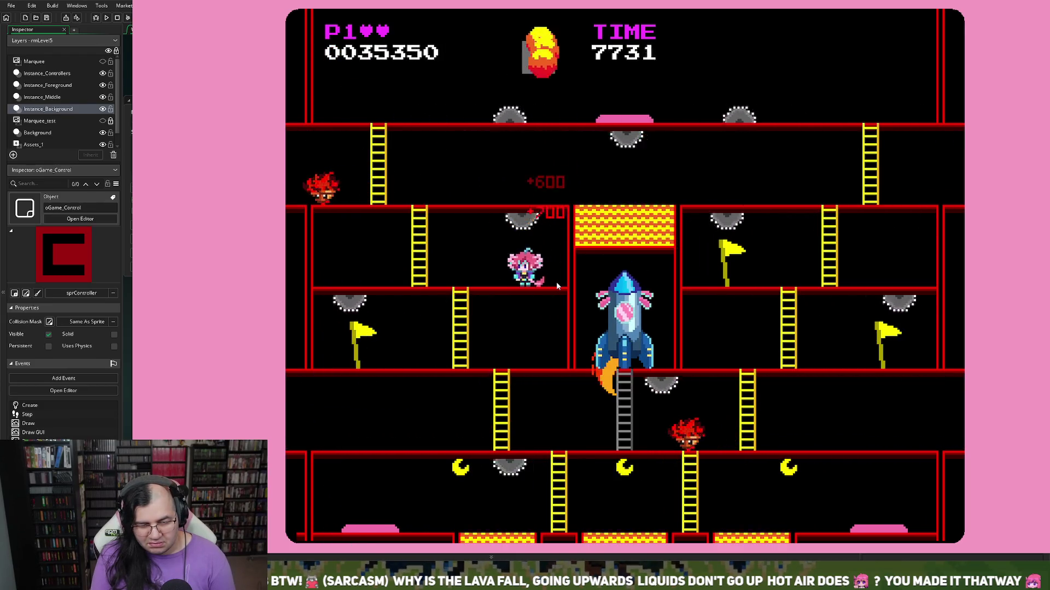
pyautogui.press('Left')
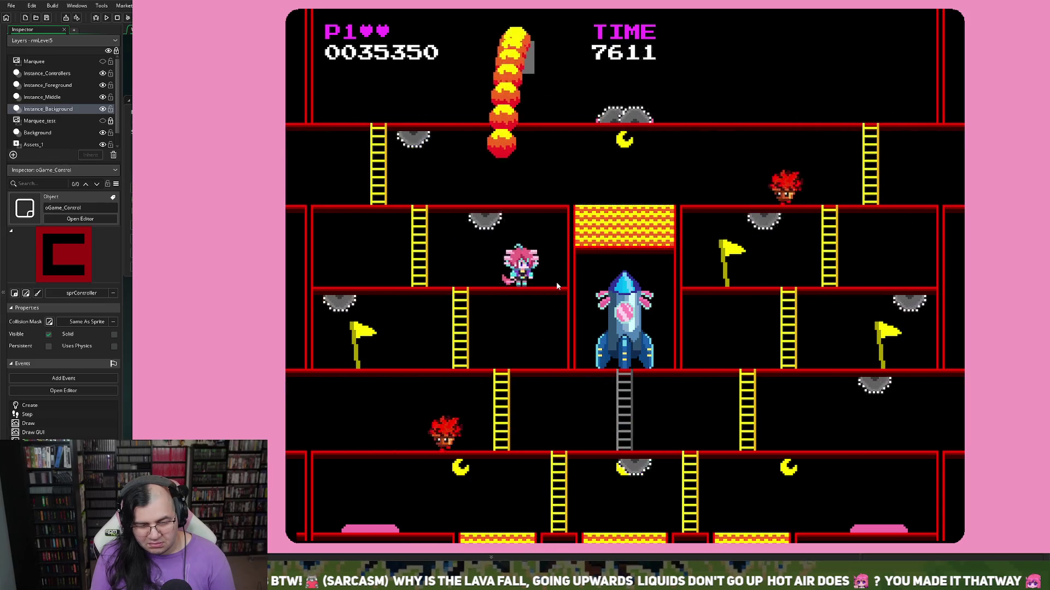
pyautogui.press('Right')
pyautogui.press('space')
# Step: Run along the top floor, descend the ladder, and cross the lava block
pyautogui.press('Left')
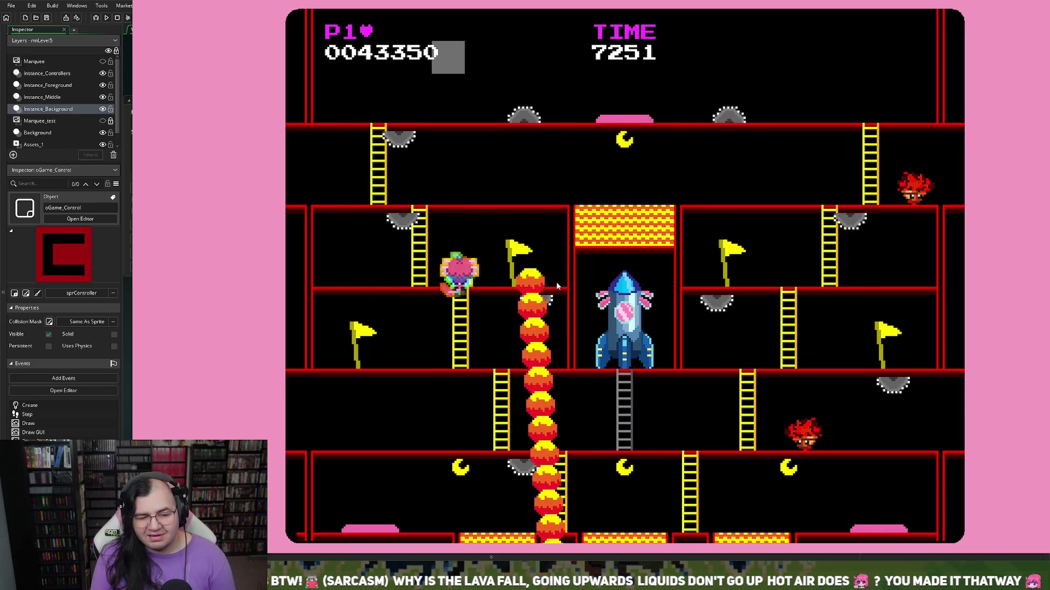
pyautogui.press('Right')
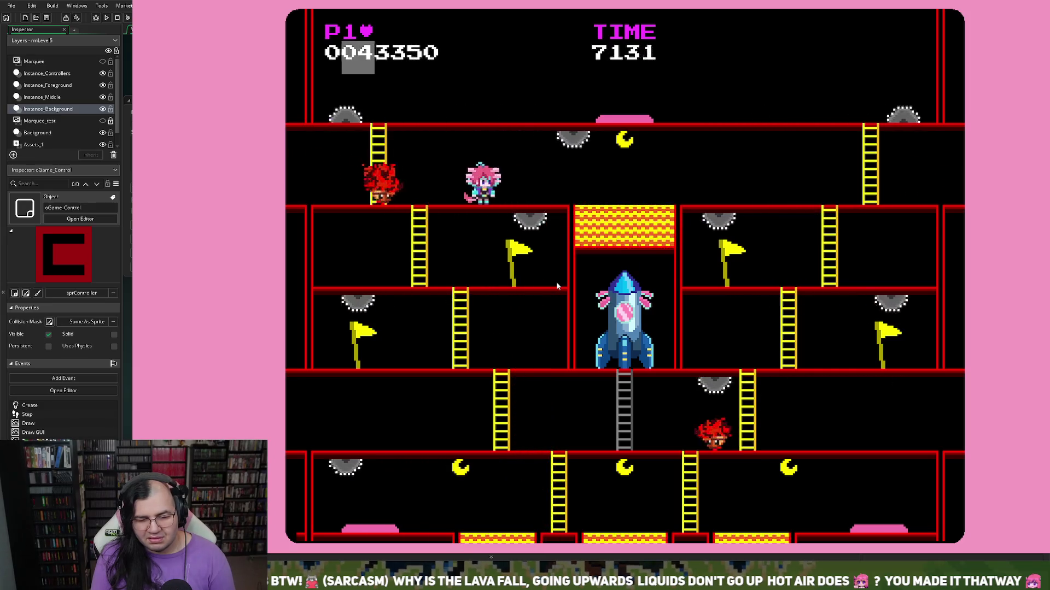
pyautogui.press('Right')
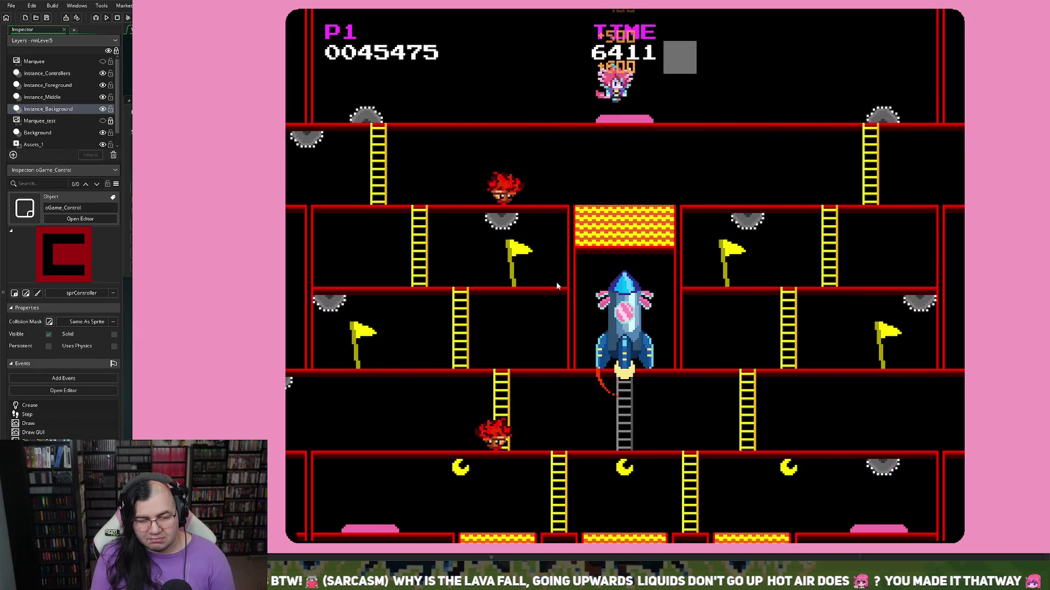
pyautogui.press('Right')
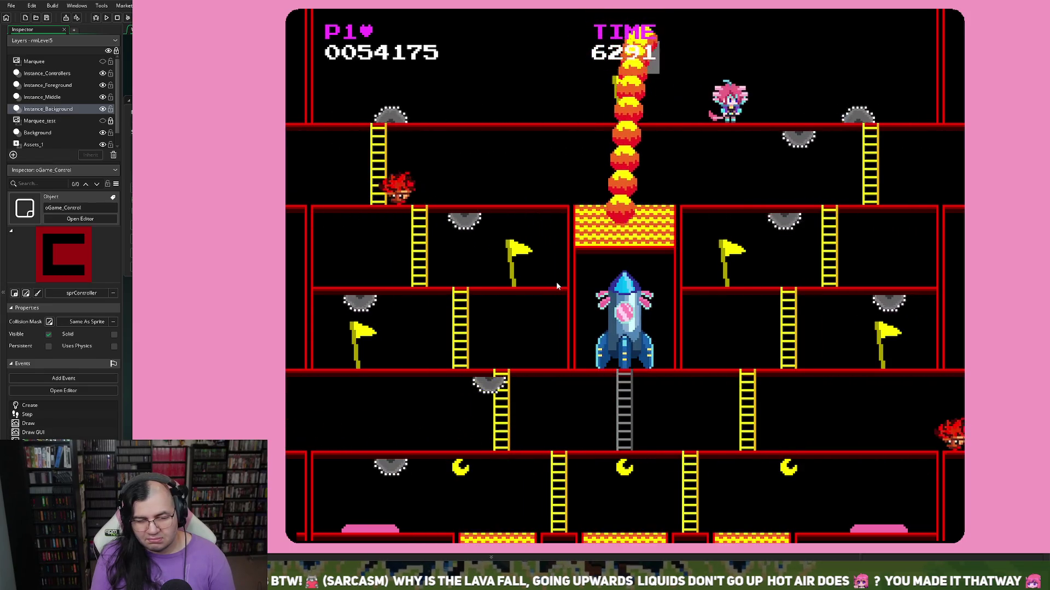
pyautogui.press('Down')
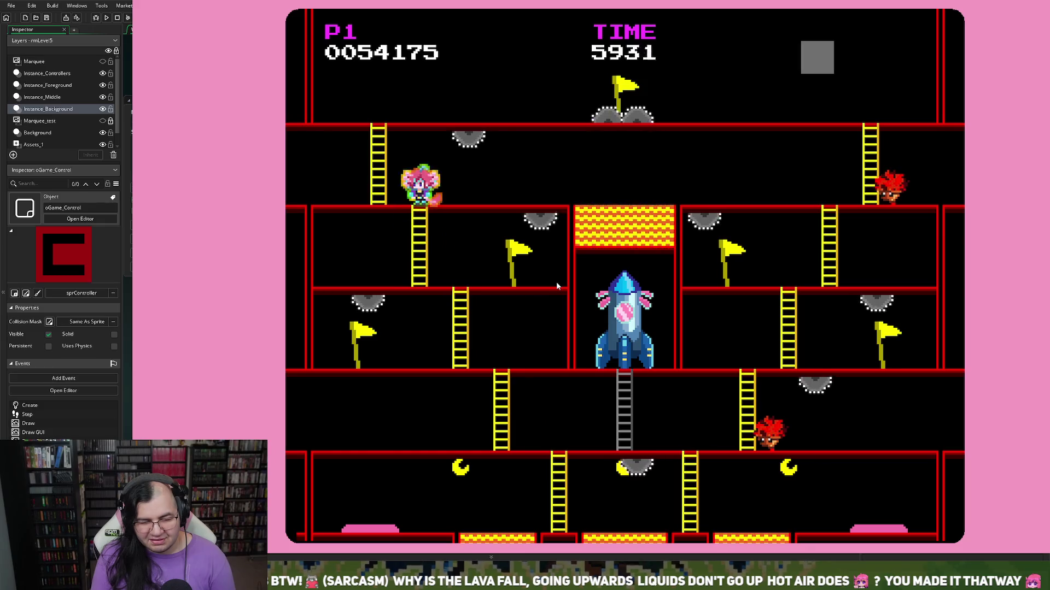
pyautogui.press('Right')
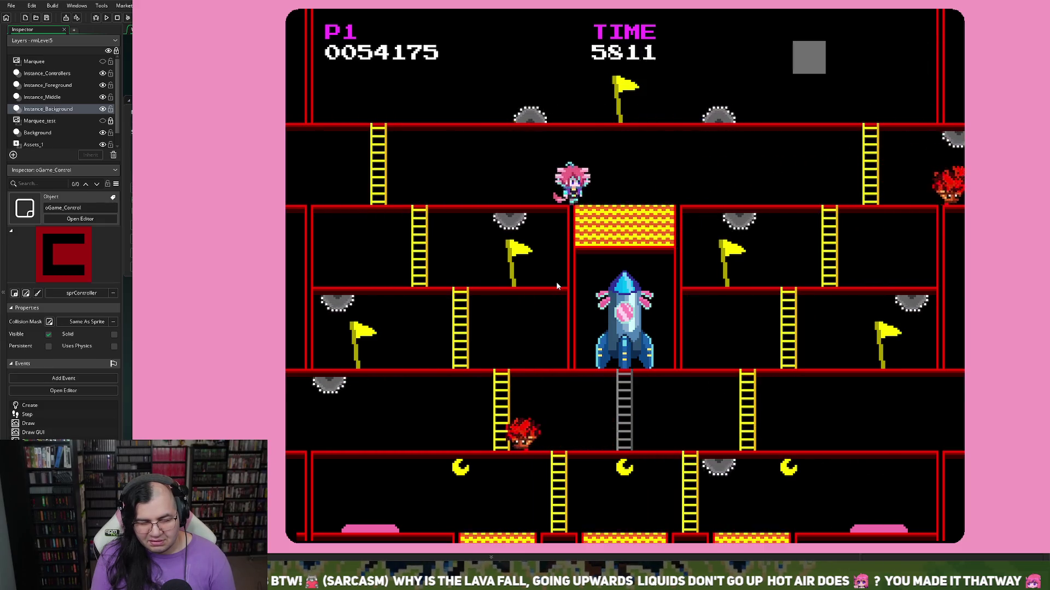
pyautogui.press('Right')
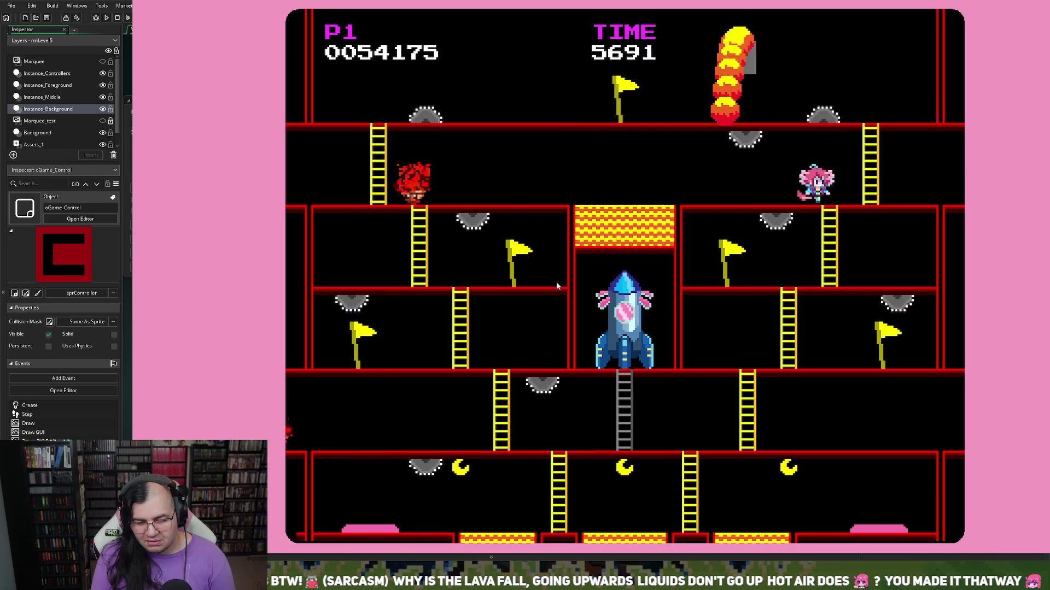
pyautogui.press('Left')
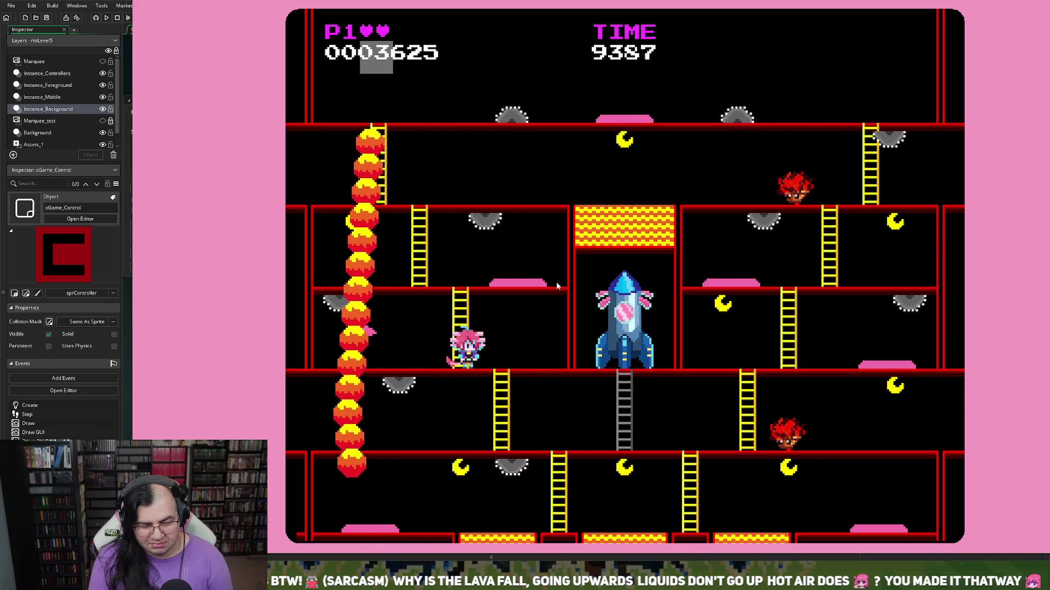
# Step: Walk the player right in the fresh run, holding at 3625 points
pyautogui.press('Right')
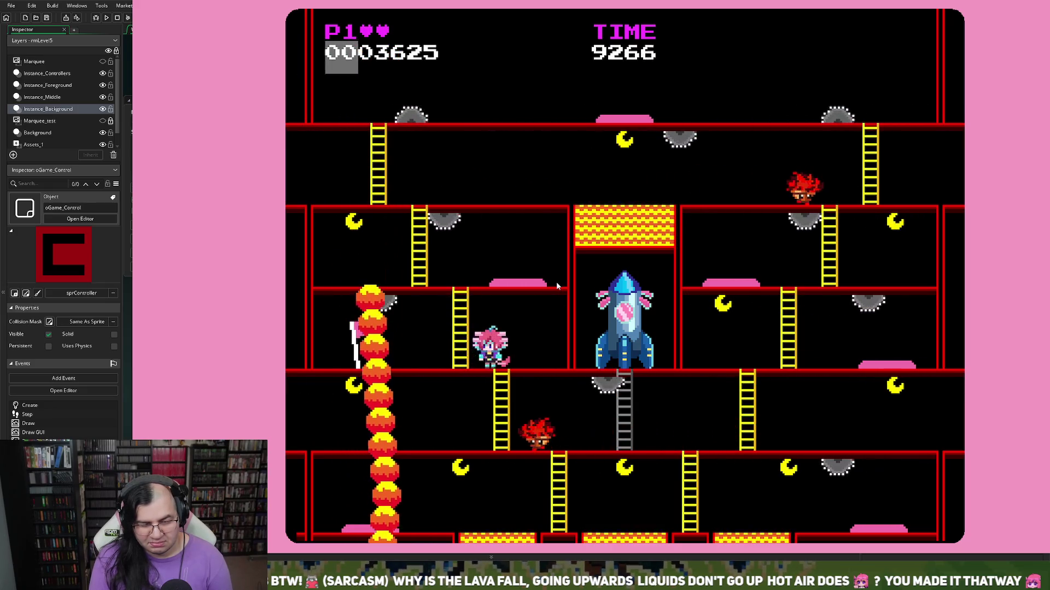
# Step: Climb to the upper floor and jump over passing saws for points
pyautogui.press('Left')
pyautogui.press('Up')
pyautogui.press('Left')
pyautogui.press('Right')
pyautogui.press('space')
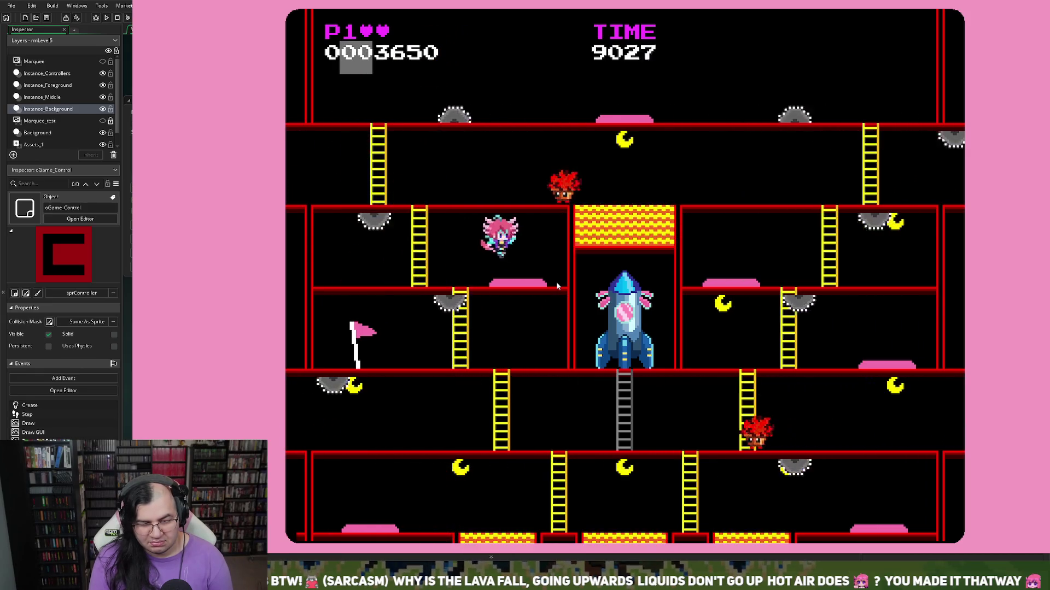
pyautogui.press('space')
pyautogui.press('space')
pyautogui.press('space')
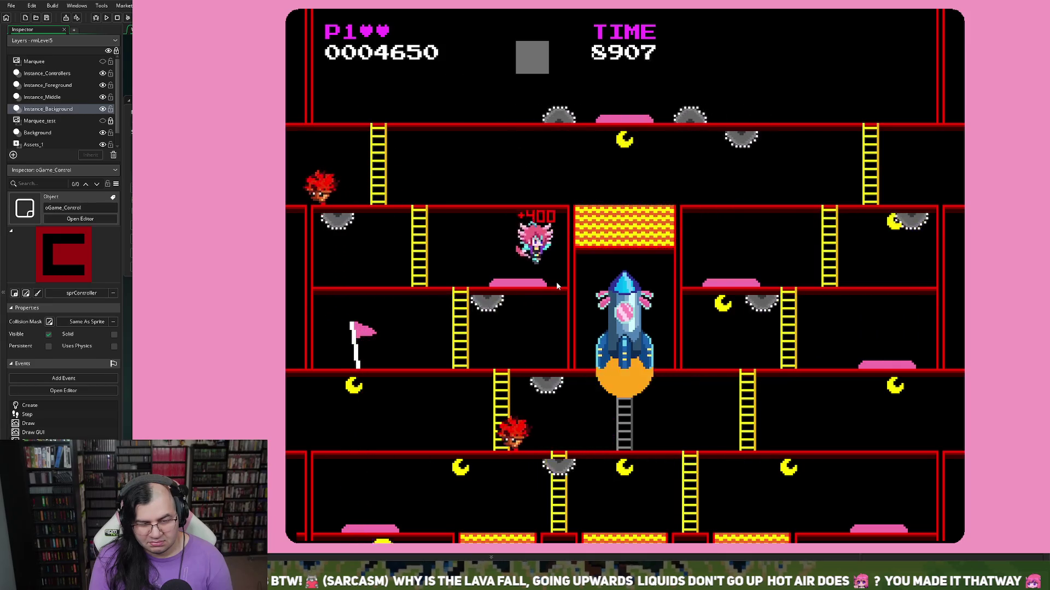
# Step: Climb the ladder, collect a bottom-floor pickup reaching 16000, then quit to the title menu
pyautogui.press('Left')
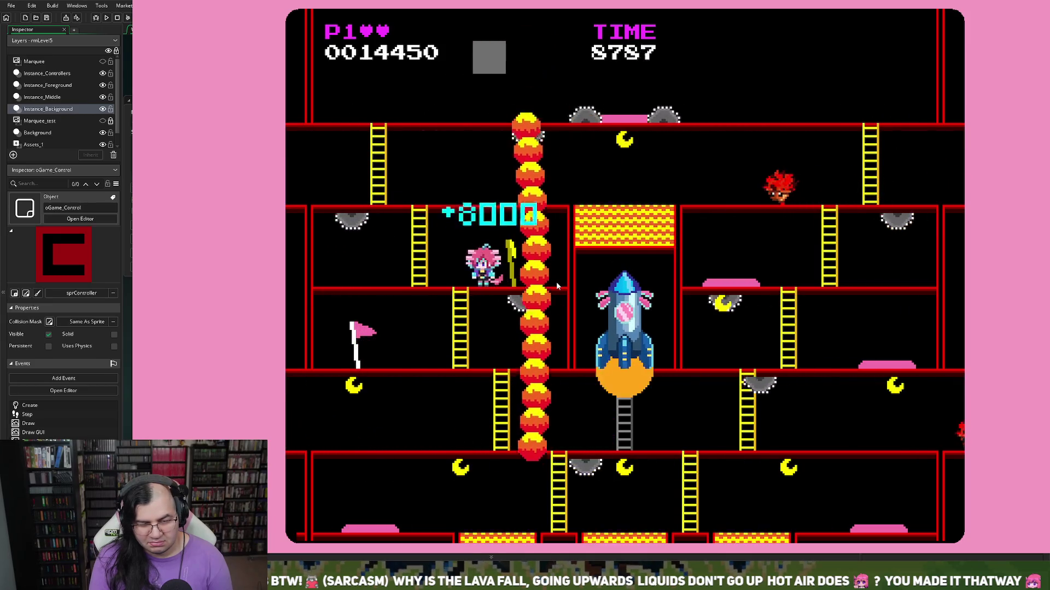
pyautogui.press('Up')
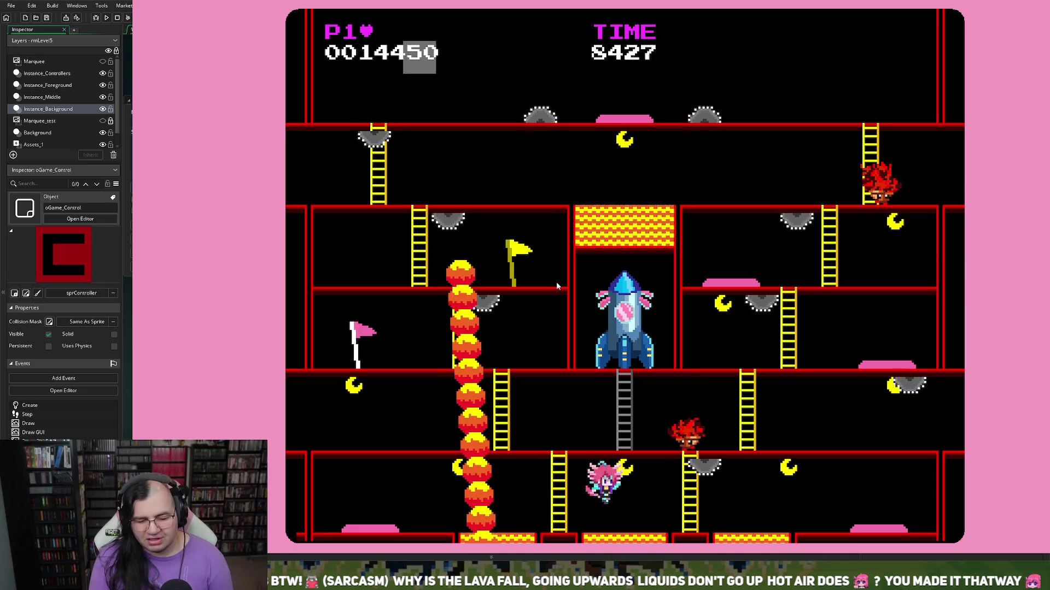
pyautogui.press('Right')
pyautogui.press('space')
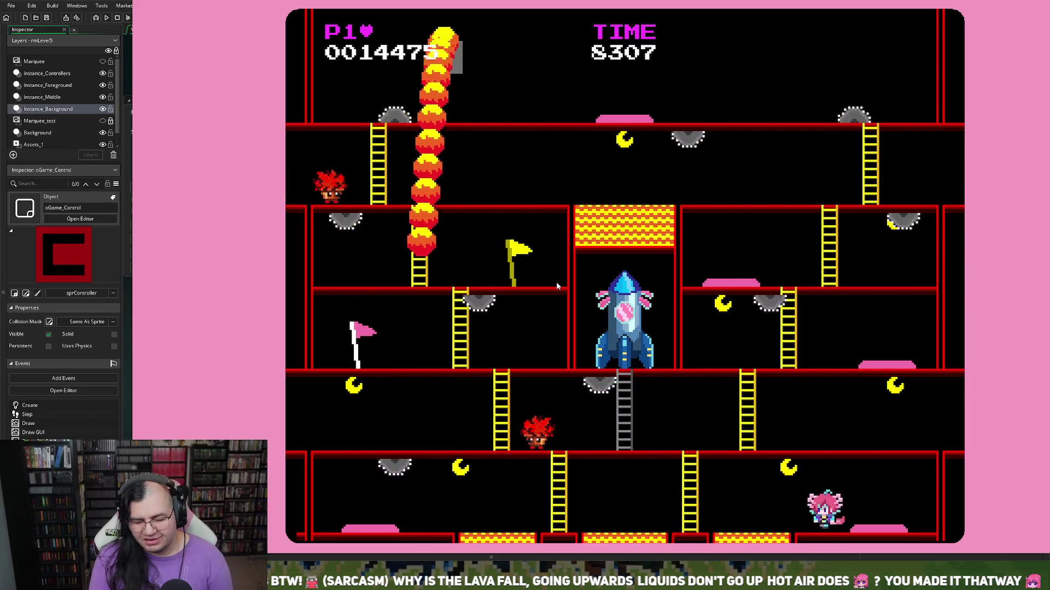
pyautogui.press('Left')
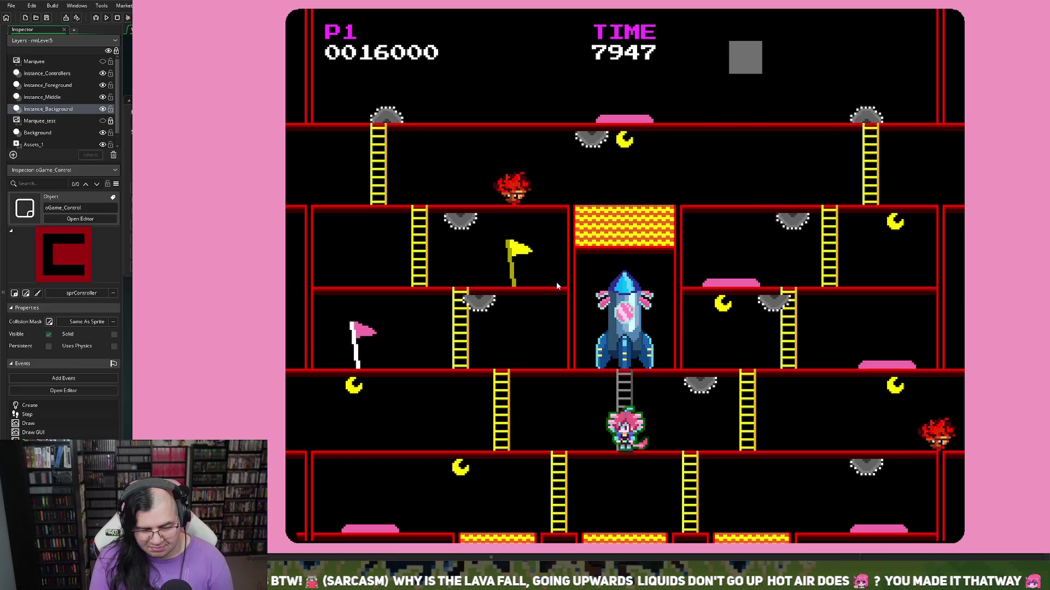
pyautogui.press('Escape')
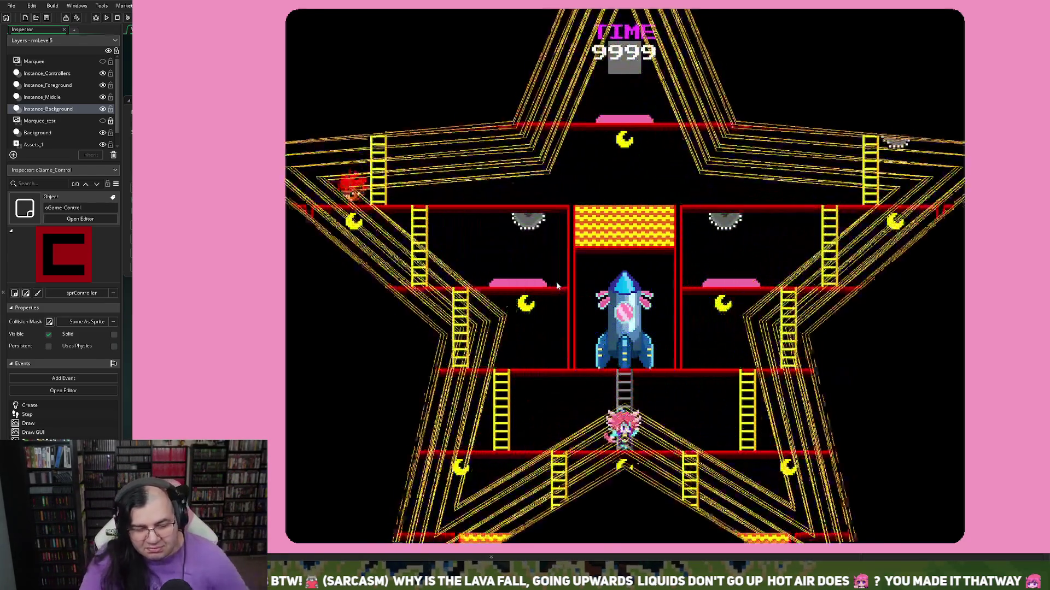
# Step: Score 2125 points on the lower floor, quit to the title menu, and start a new run
pyautogui.press('Left')
pyautogui.press('Down')
pyautogui.press('Left')
pyautogui.press('space')
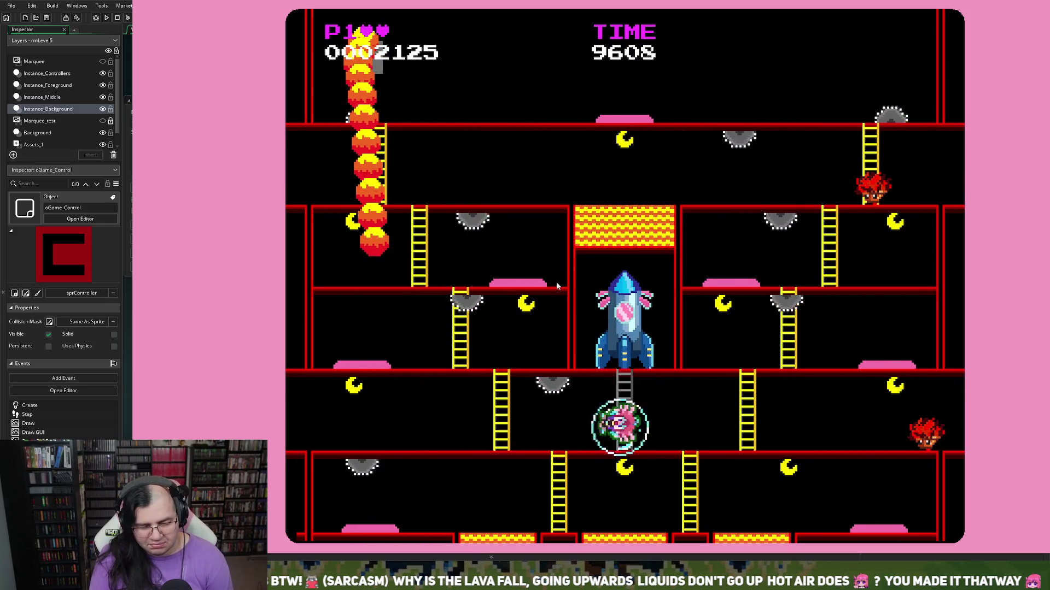
pyautogui.press('Escape')
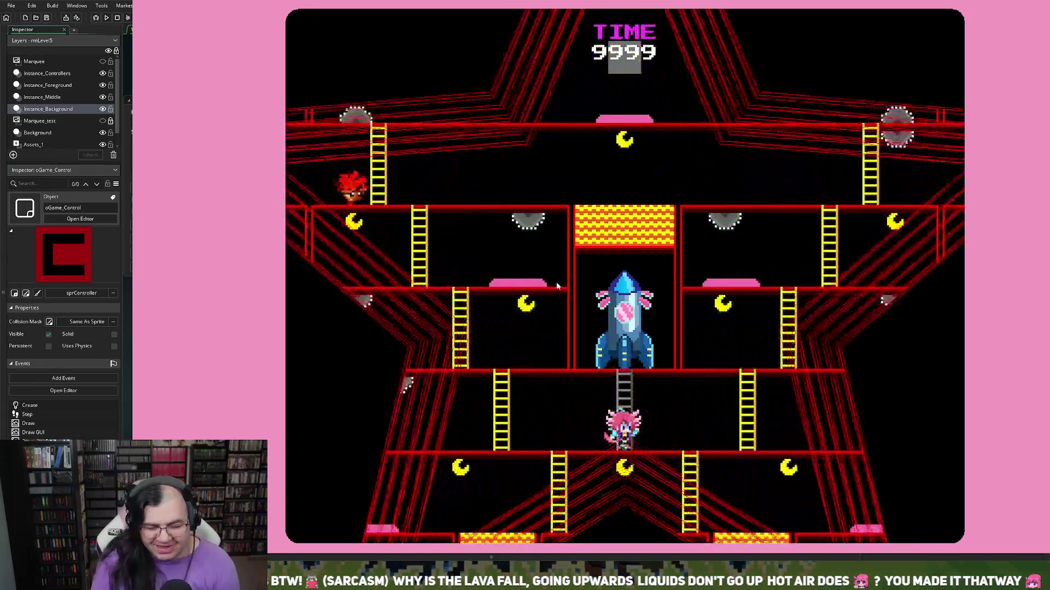
pyautogui.press('Left')
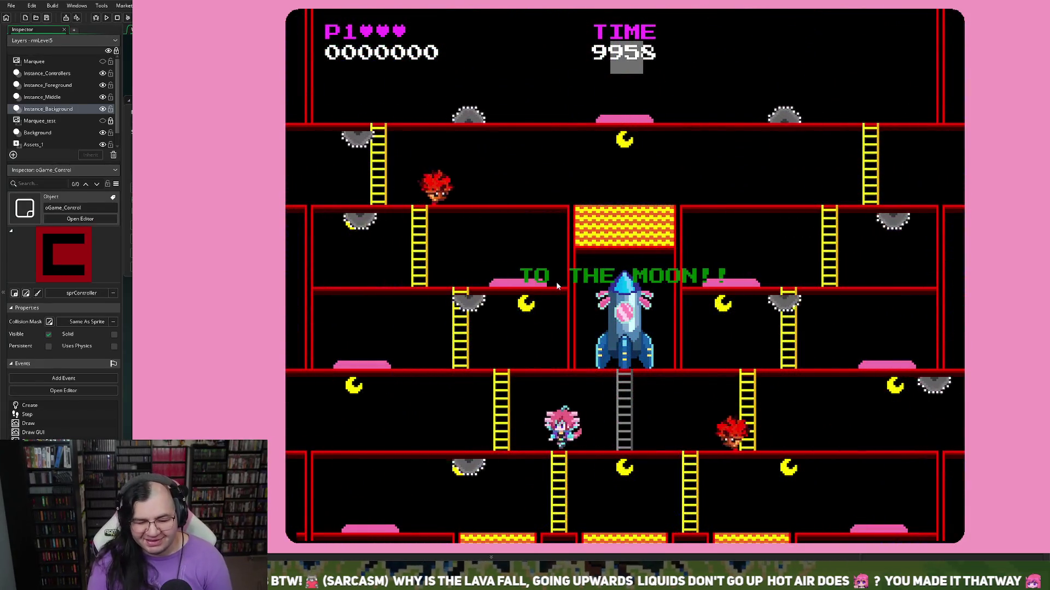
# Step: Descend to the bottom floor, run right, and hop to collect a pickup
pyautogui.press('Left')
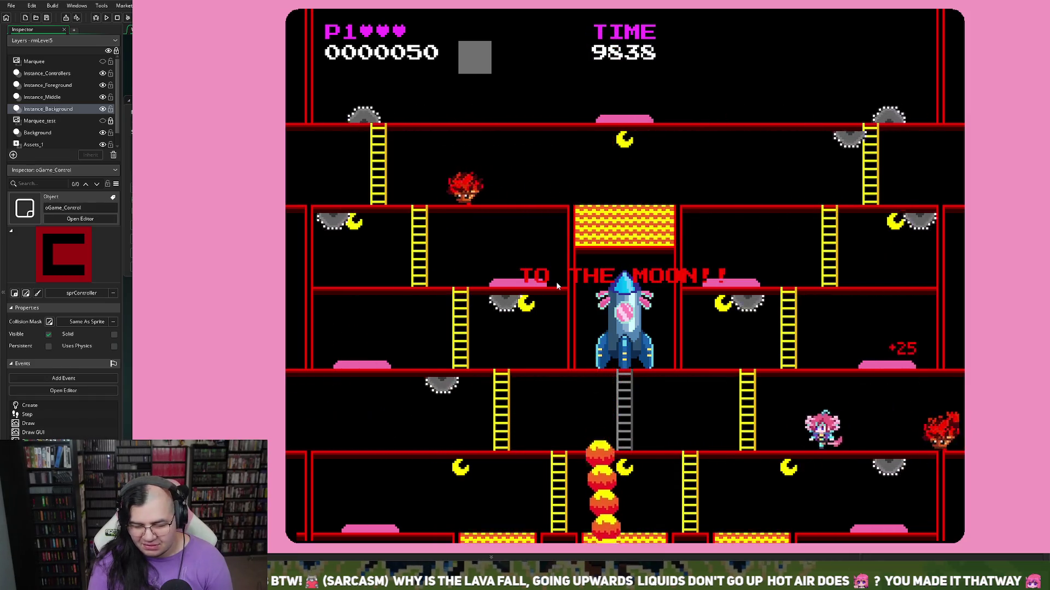
pyautogui.press('Down')
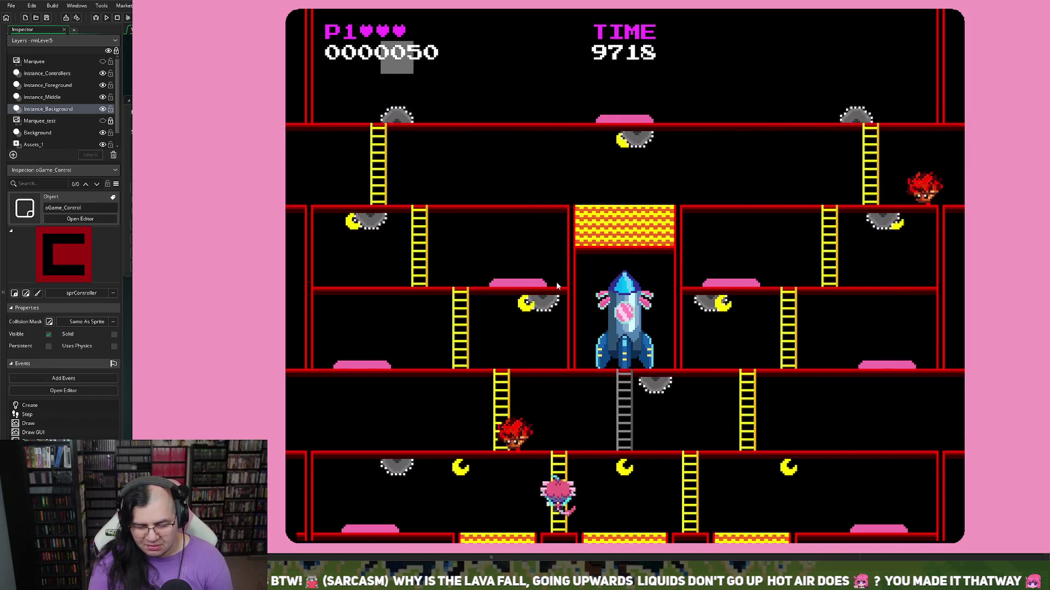
pyautogui.press('Right')
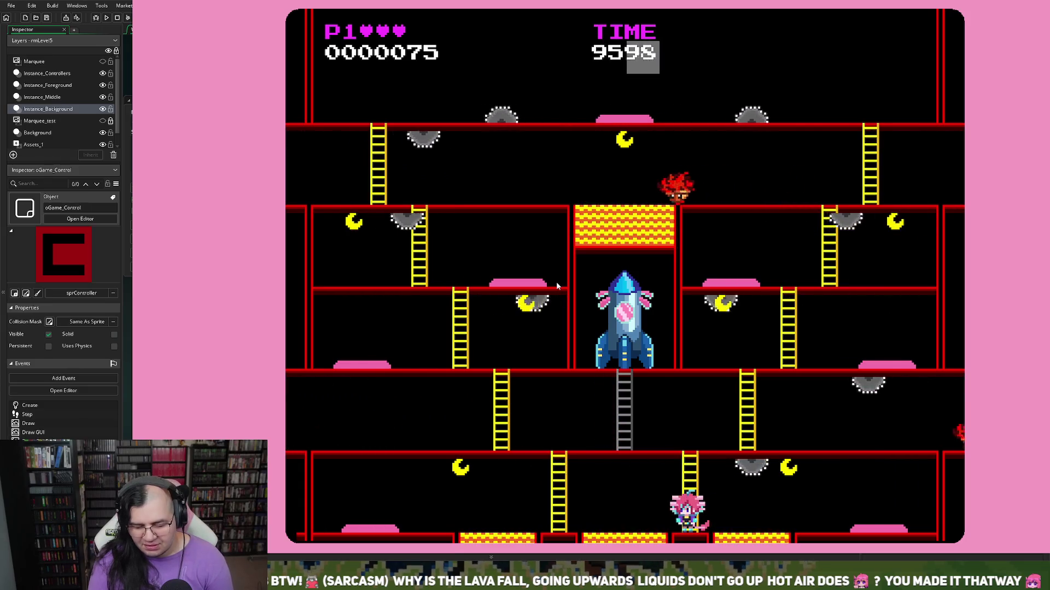
pyautogui.press('Right')
pyautogui.press('space')
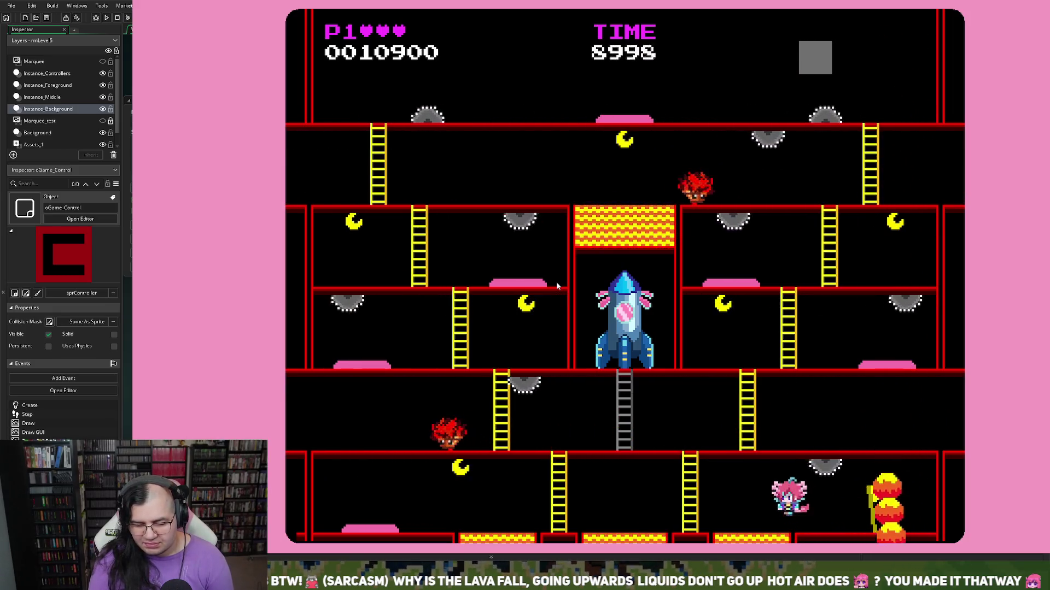
# Step: Walk left and back right, jump, and climb the ladder, reaching 21725 points
pyautogui.press('Left')
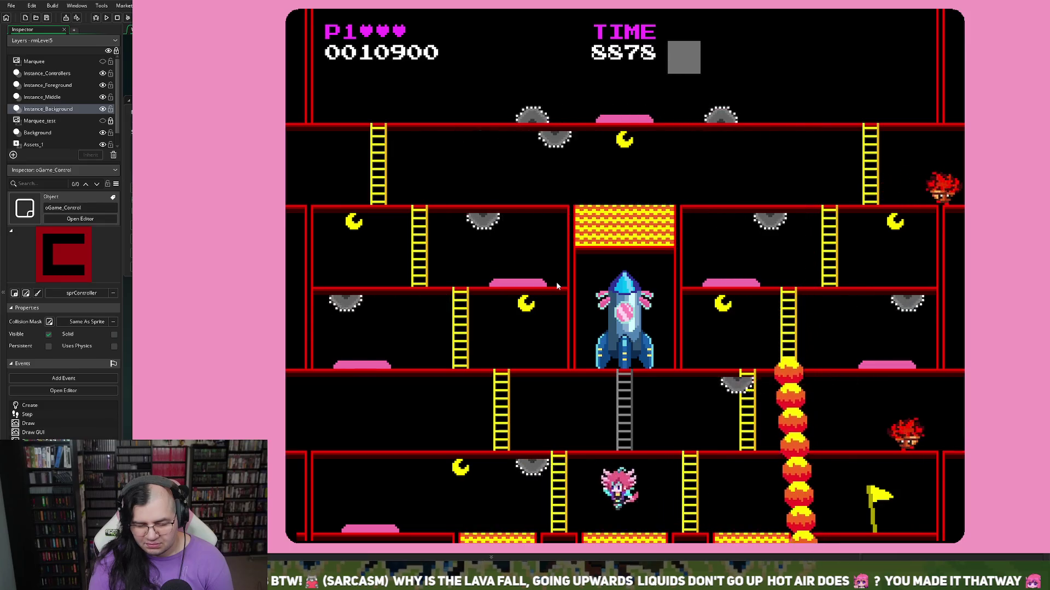
pyautogui.press('Left')
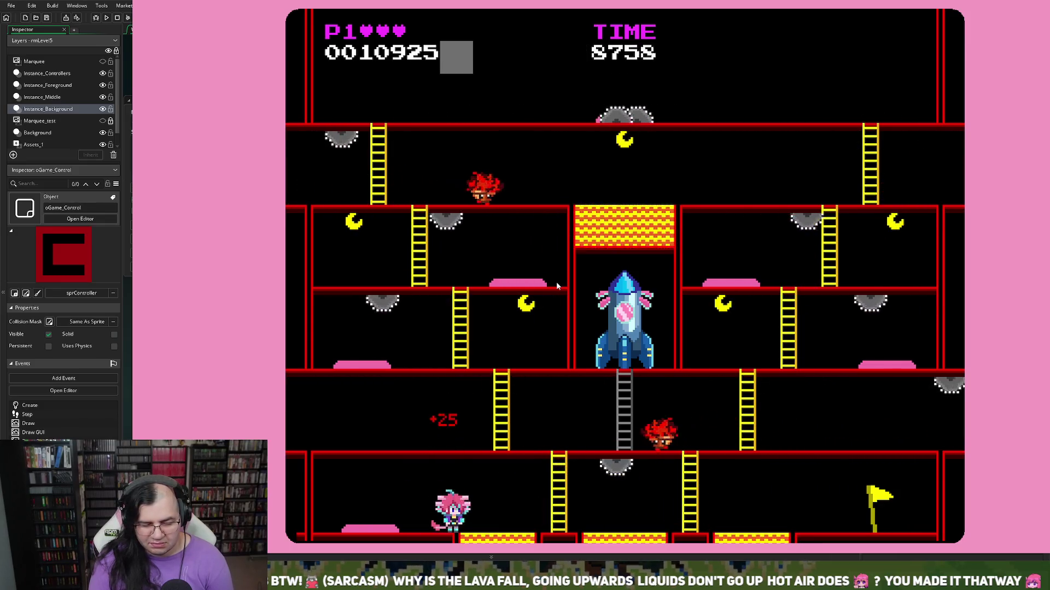
pyautogui.press('Left')
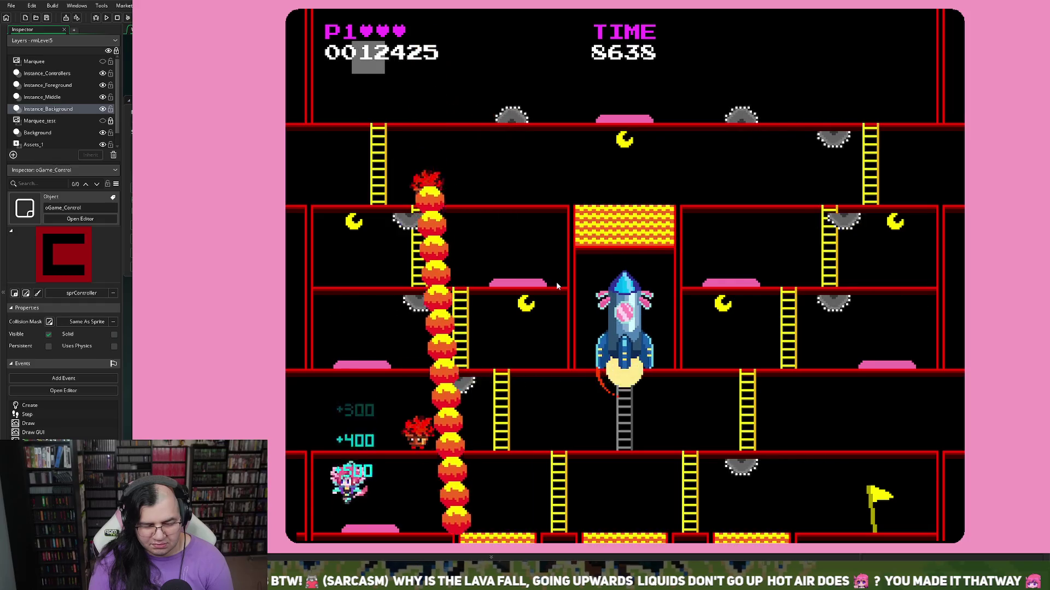
pyautogui.press('Right')
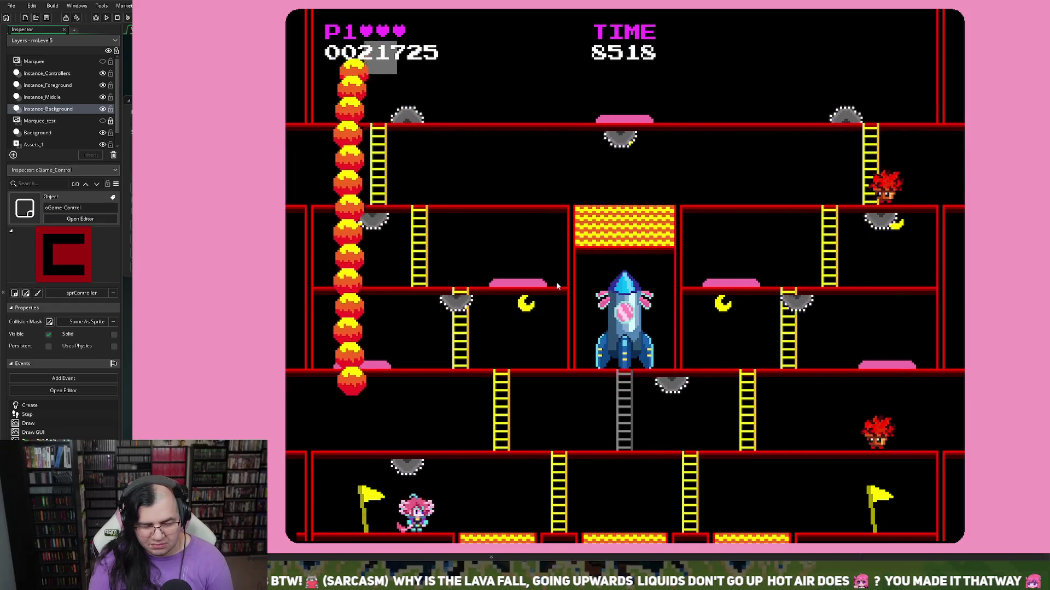
pyautogui.press('Right')
pyautogui.press('space')
pyautogui.press('Up')
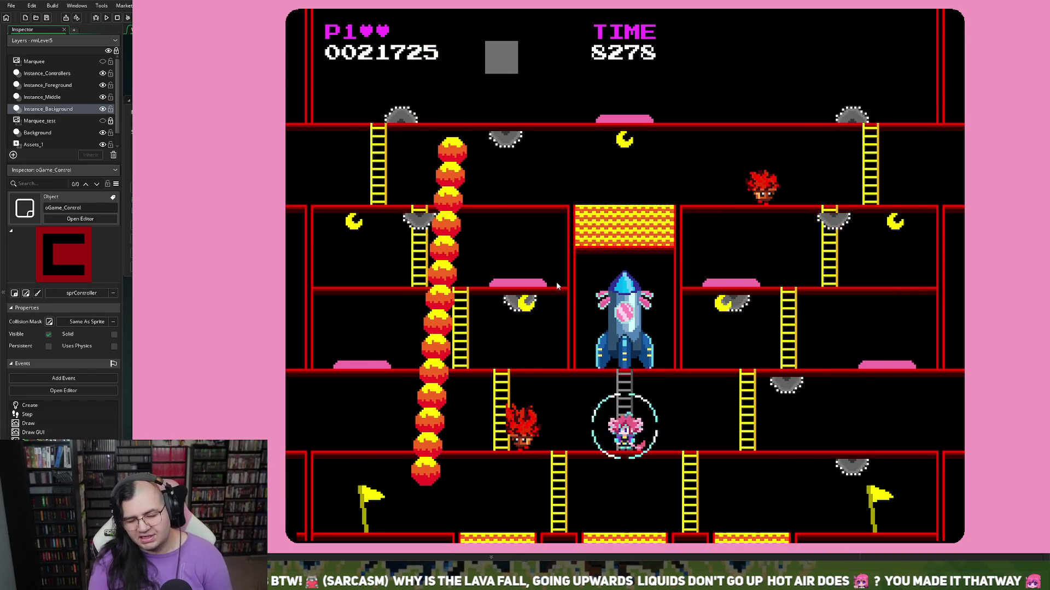
# Step: Climb a ladder and grab bonuses moving left and right along the floors
pyautogui.press('Right')
pyautogui.press('Left')
pyautogui.press('Up')
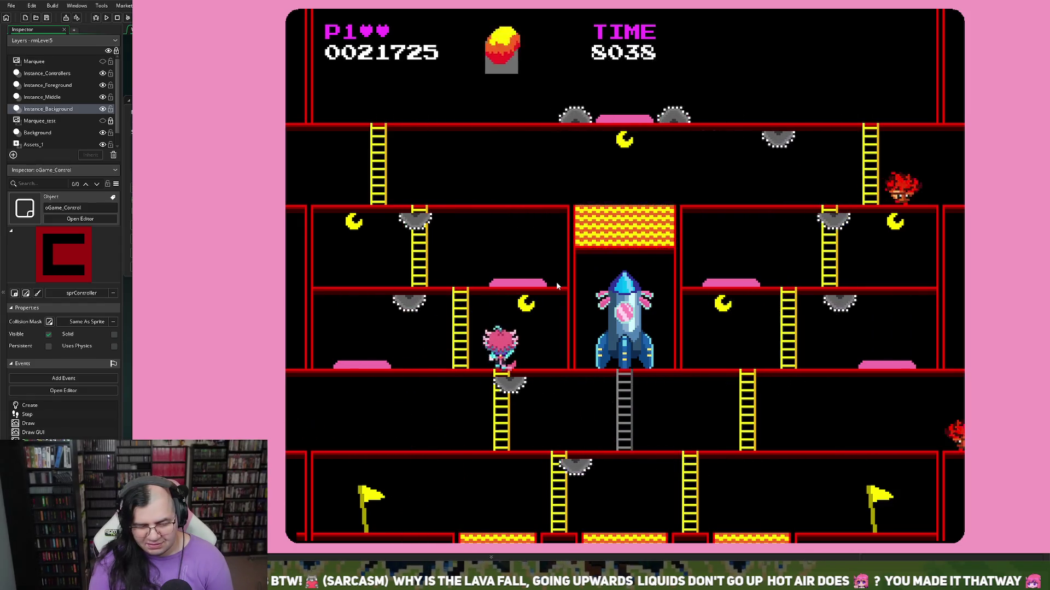
pyautogui.press('Left')
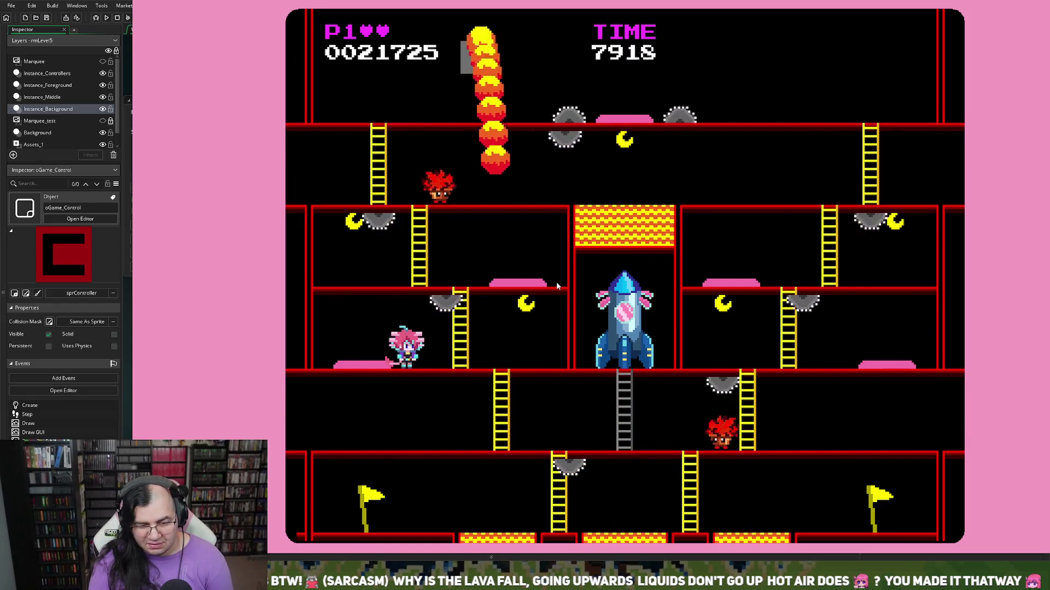
pyautogui.press('Right')
pyautogui.press('Left')
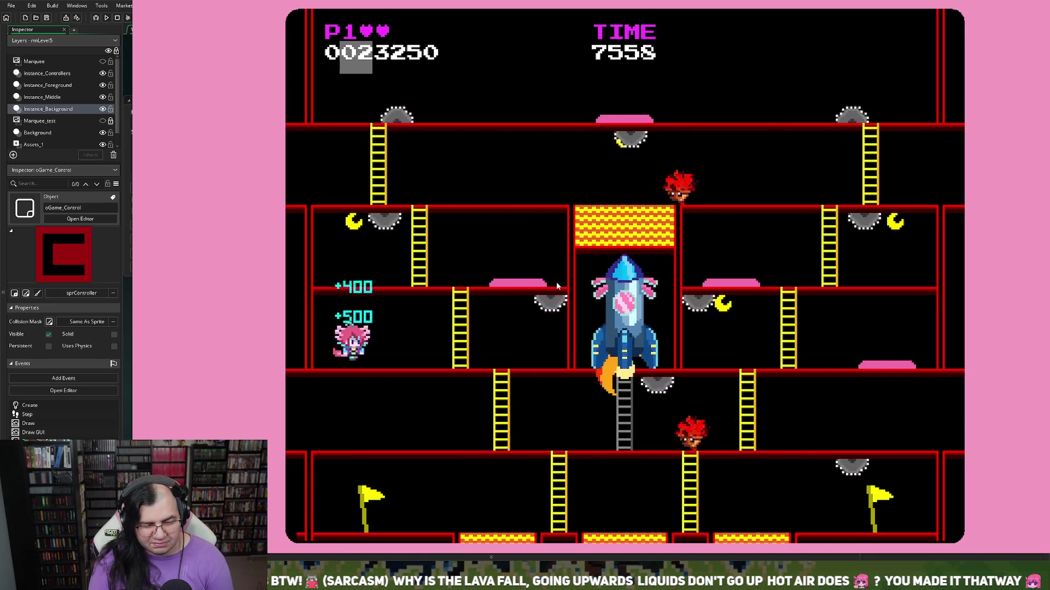
pyautogui.press('Right')
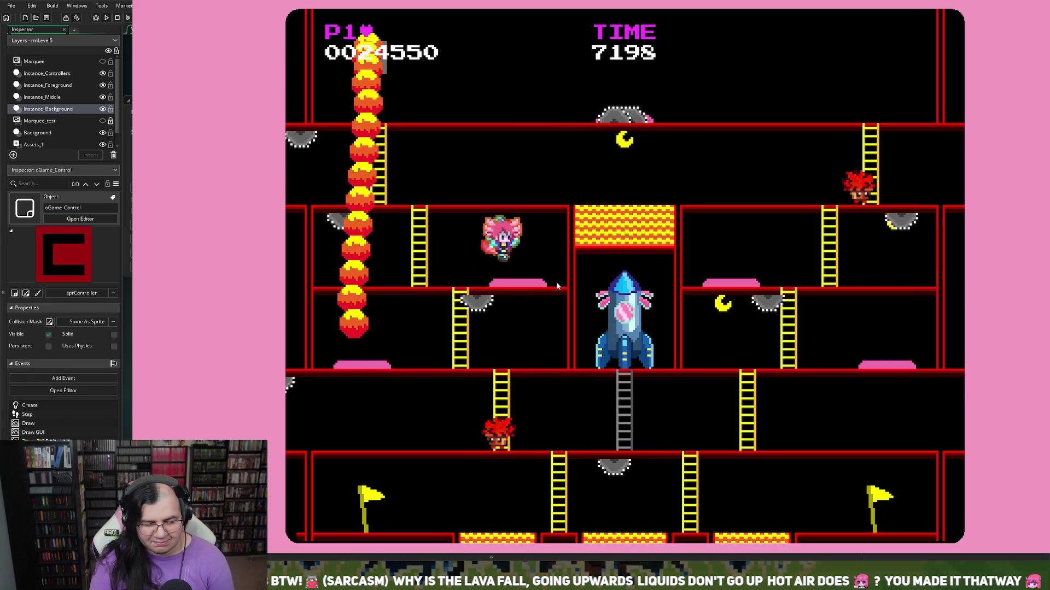
pyautogui.press('Right')
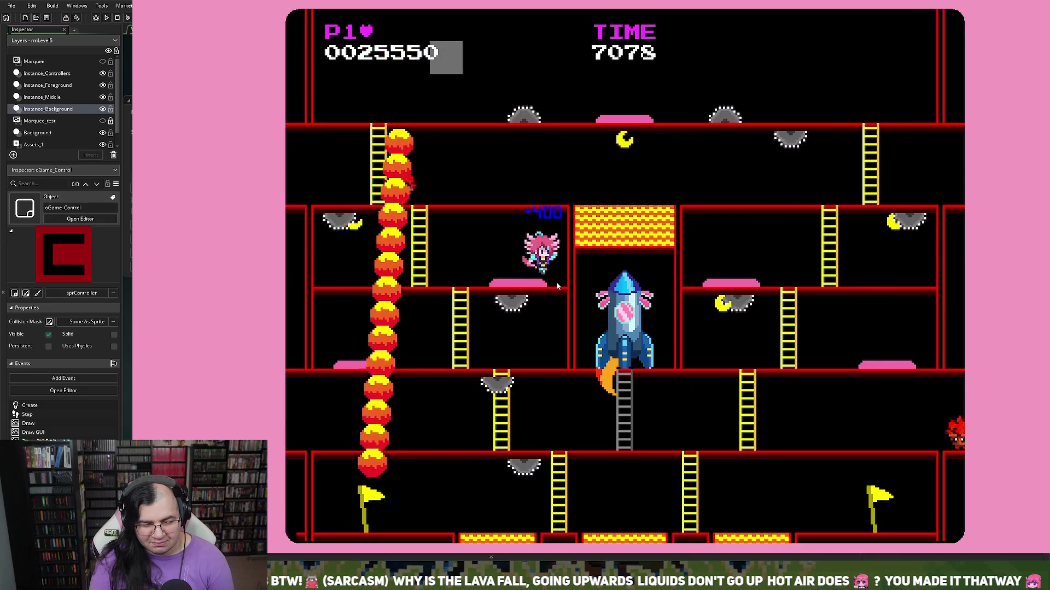
pyautogui.press('Left')
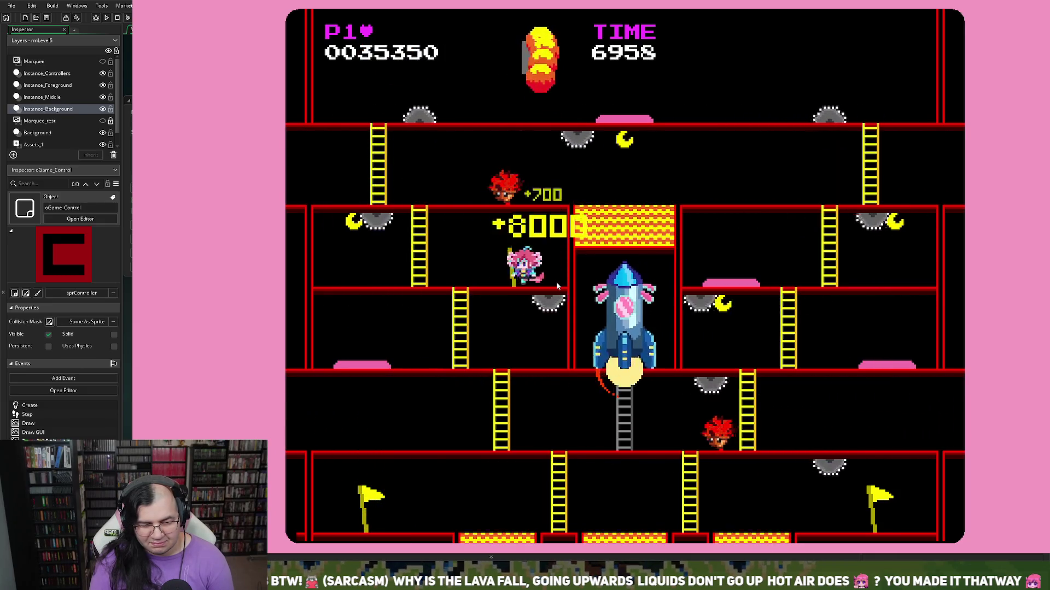
# Step: Climb down, dodge the lava on the lower floor, and climb back up
pyautogui.press('Down')
pyautogui.press('Right')
pyautogui.press('Left')
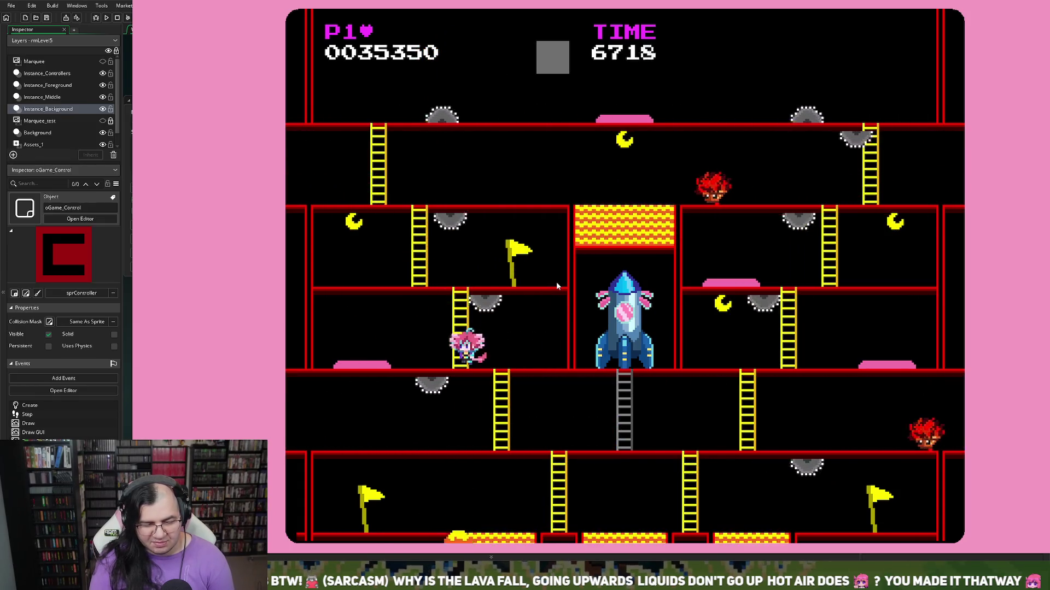
pyautogui.press('Right')
pyautogui.press('Left')
pyautogui.press('Right')
pyautogui.press('Up')
# Step: Weave left and right past hazards, then climb to the top floor
pyautogui.press('Left')
pyautogui.press('Right')
pyautogui.press('Left')
pyautogui.press('Right')
pyautogui.press('Left')
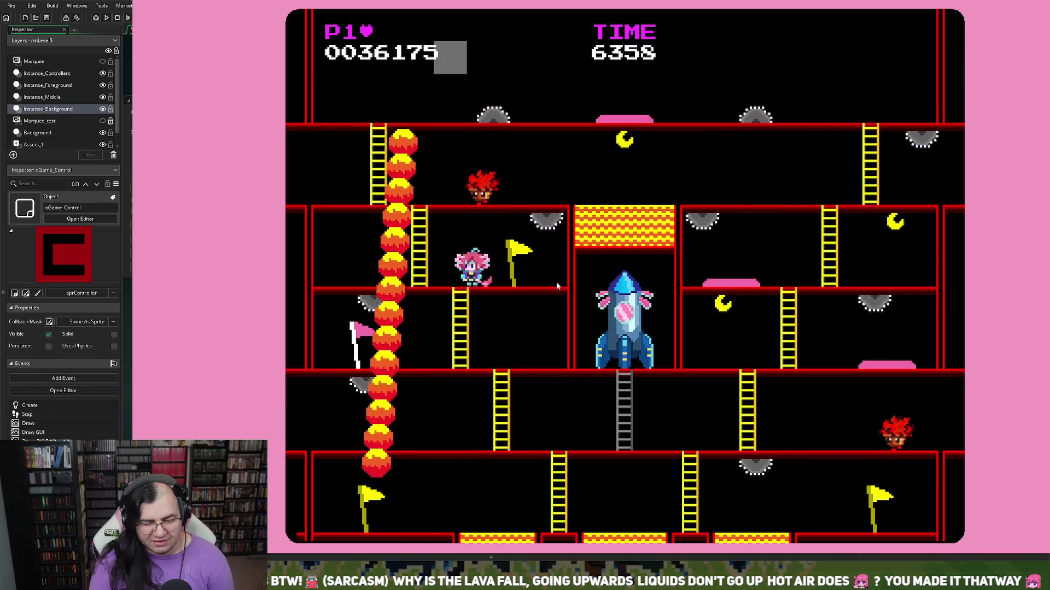
pyautogui.press('Right')
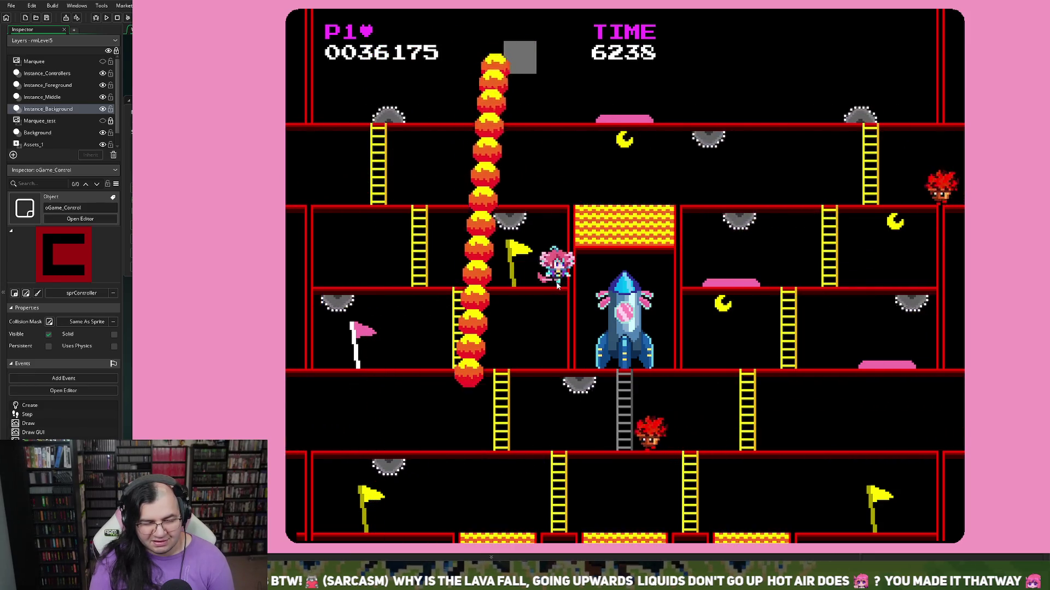
pyautogui.press('Left')
pyautogui.press('Up')
pyautogui.press('Right')
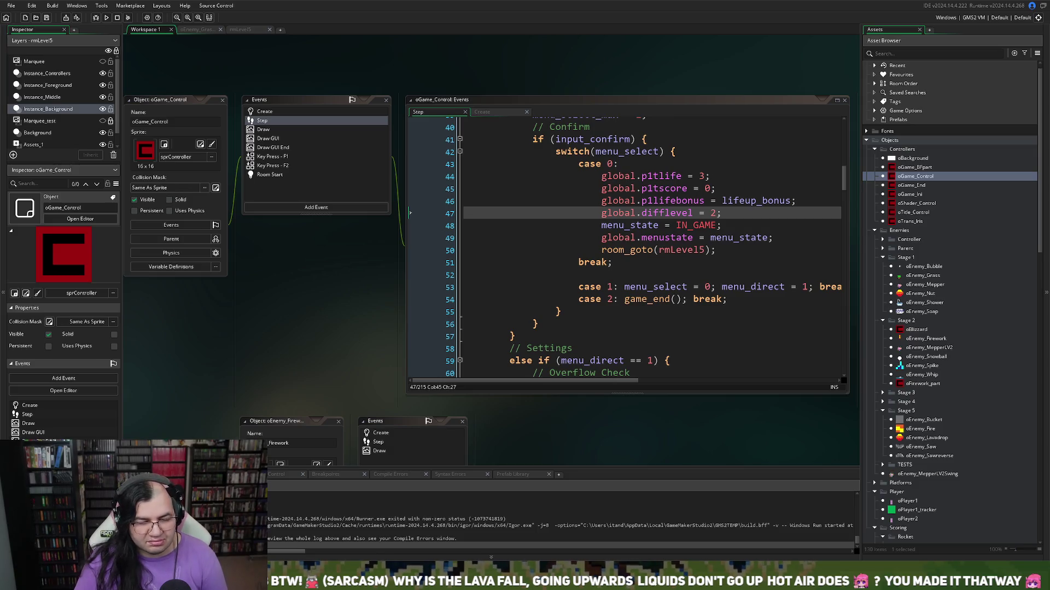
# Step: Switch to the rmLevel5 room tab and open the sprEnemy_Grass5 sprite
pyautogui.scroll(-5, 297, 310)
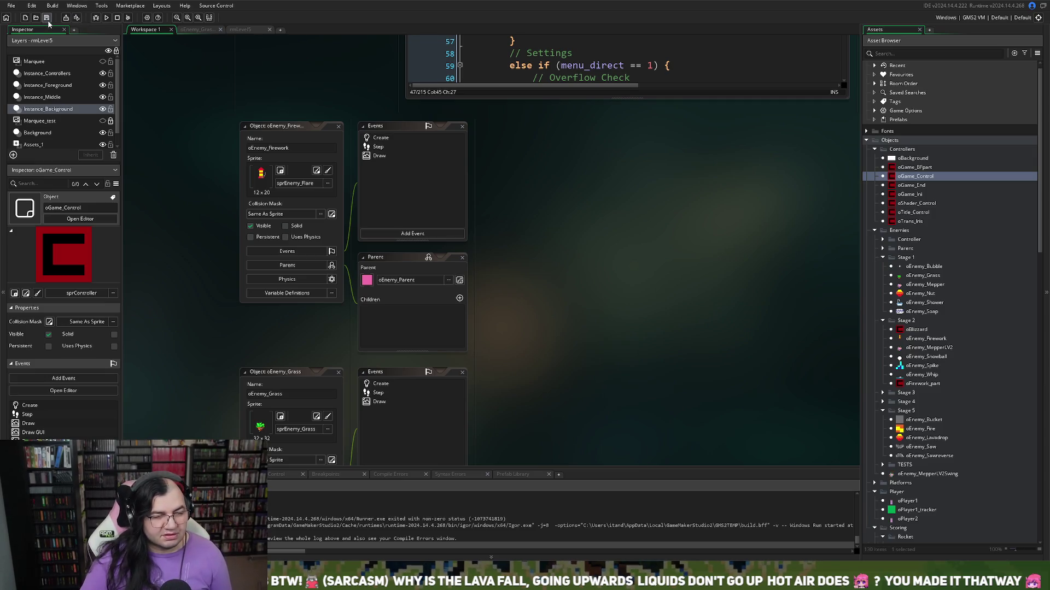
pyautogui.scroll(10, 550, 131)
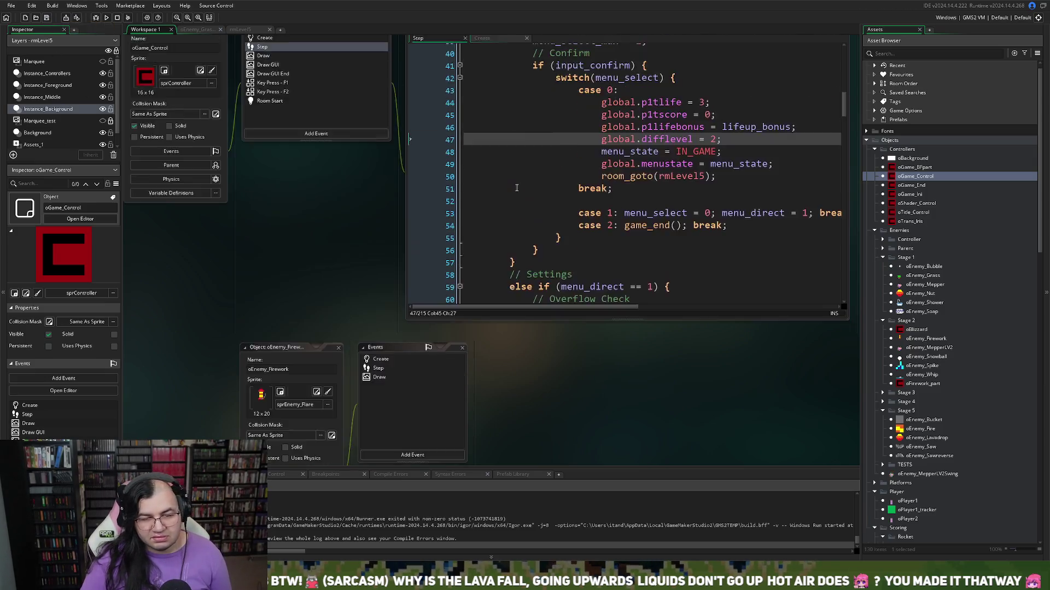
pyautogui.click(208, 31)
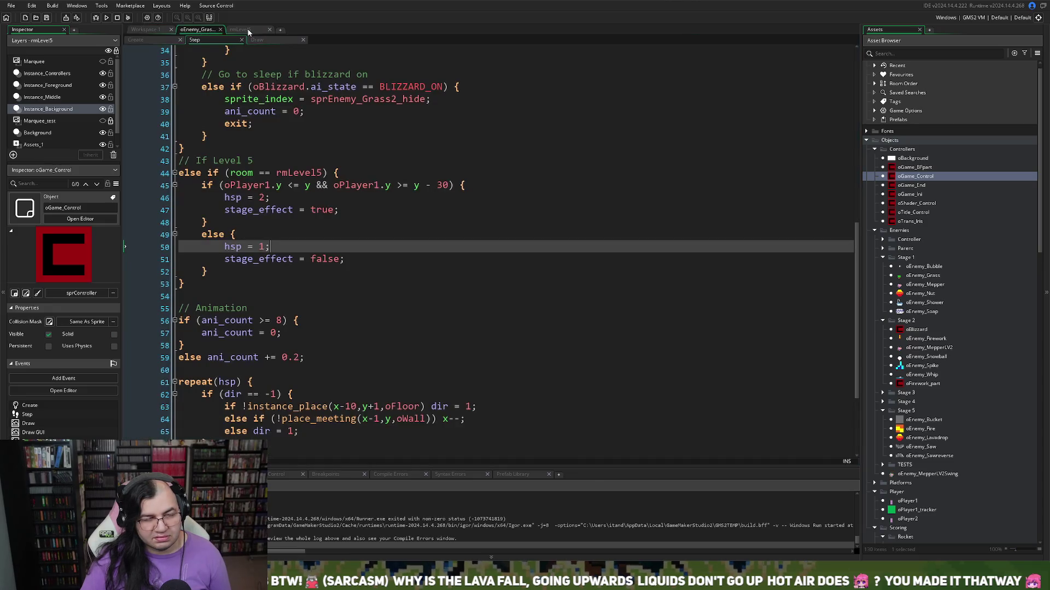
pyautogui.click(246, 31)
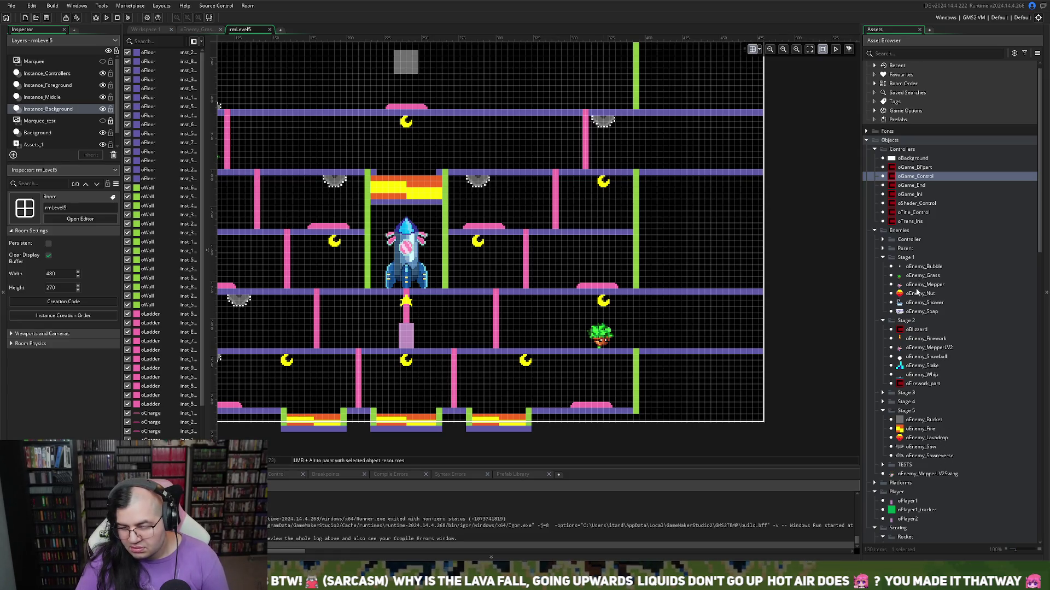
pyautogui.scroll(-15, 916, 355)
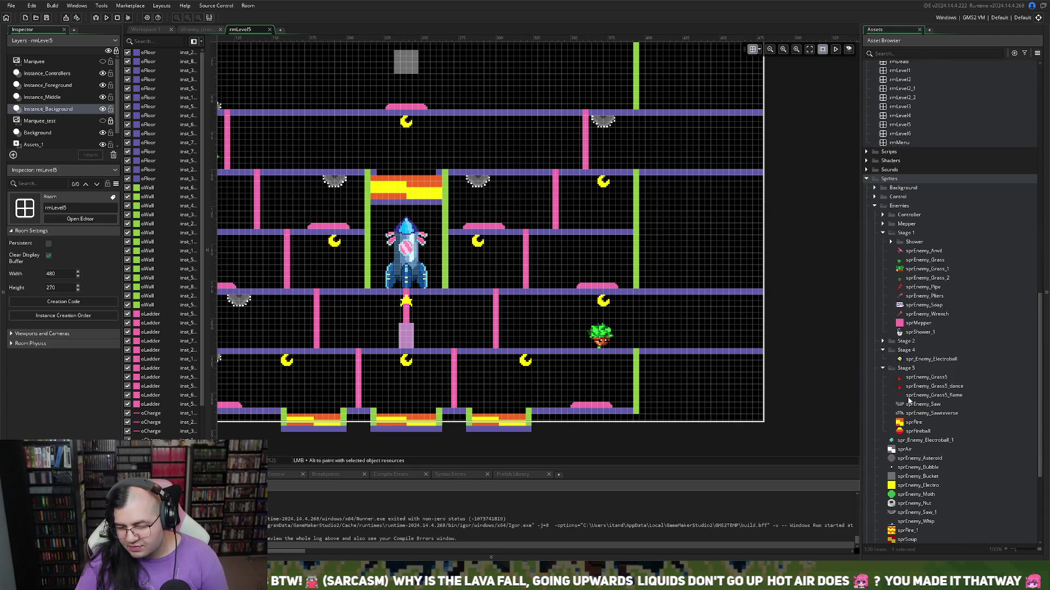
pyautogui.doubleClick(910, 378)
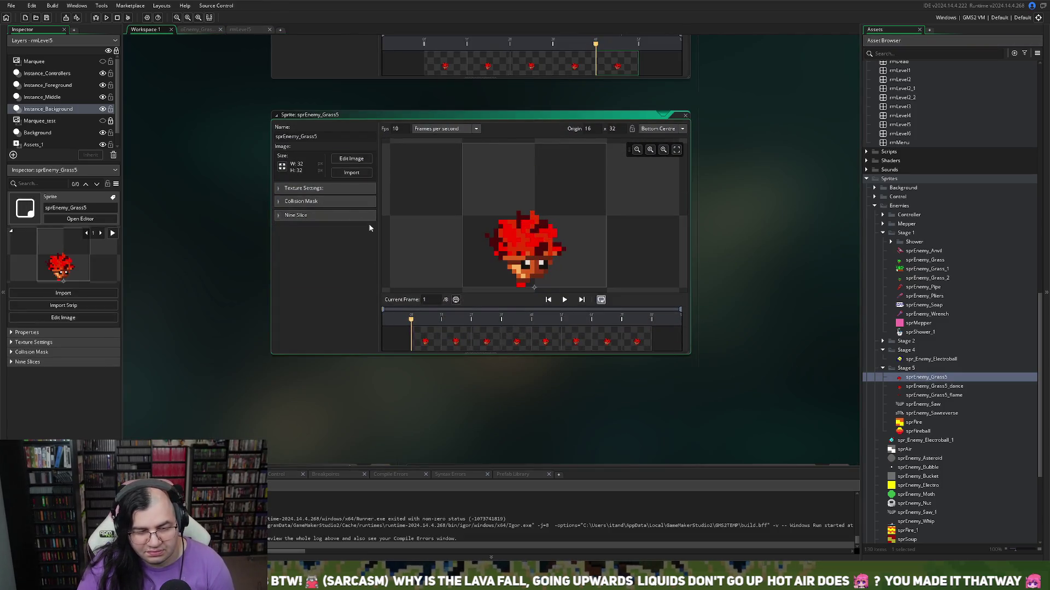
# Step: Lower sprEnemy_Grass5's collision mask top to 24 and close the sprite windows
pyautogui.click(279, 202)
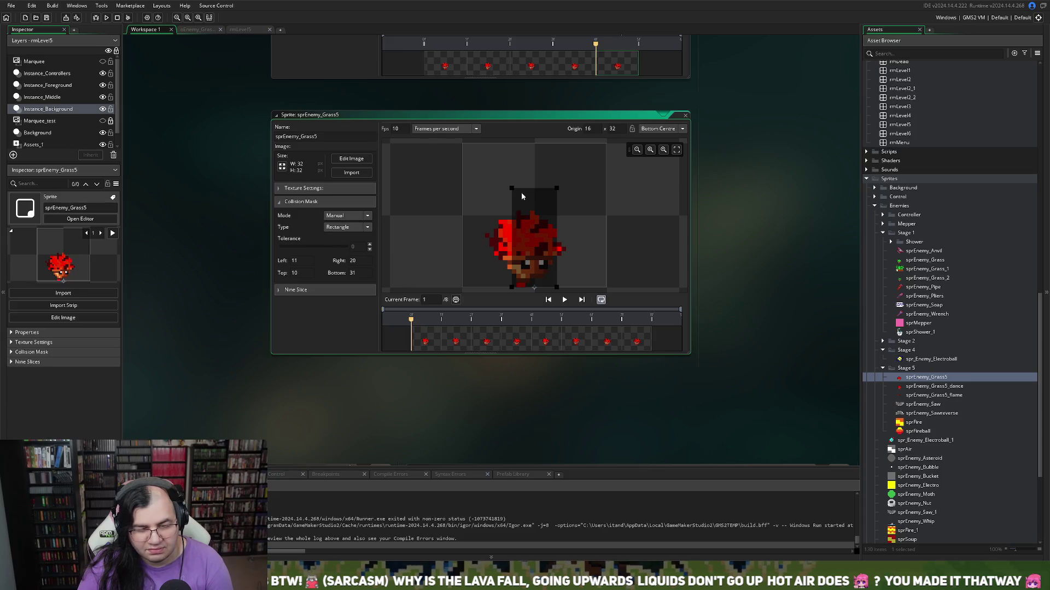
pyautogui.moveTo(511, 188); pyautogui.dragTo(515, 255)
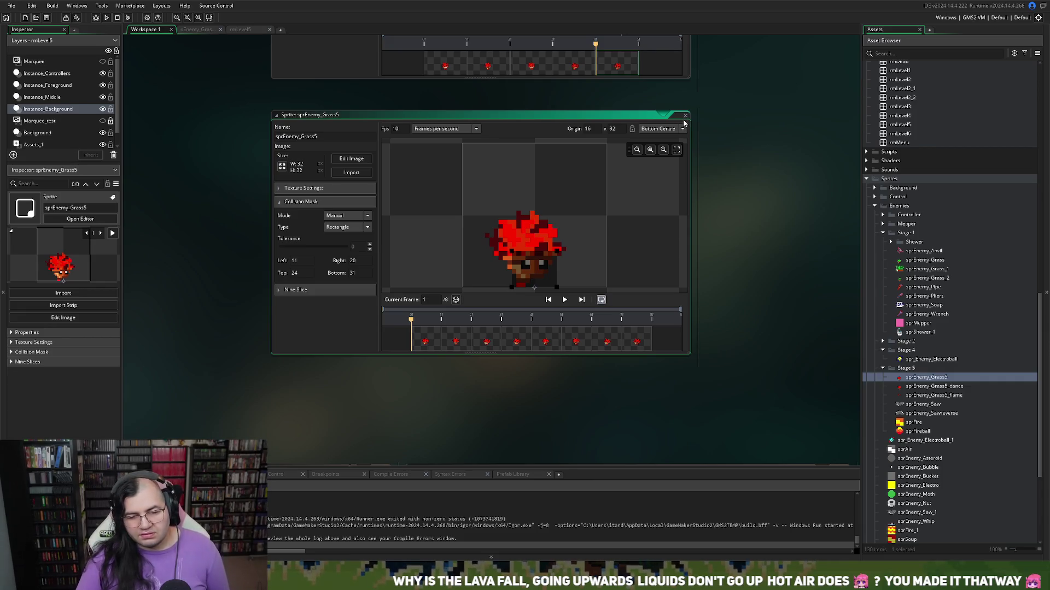
pyautogui.click(685, 116)
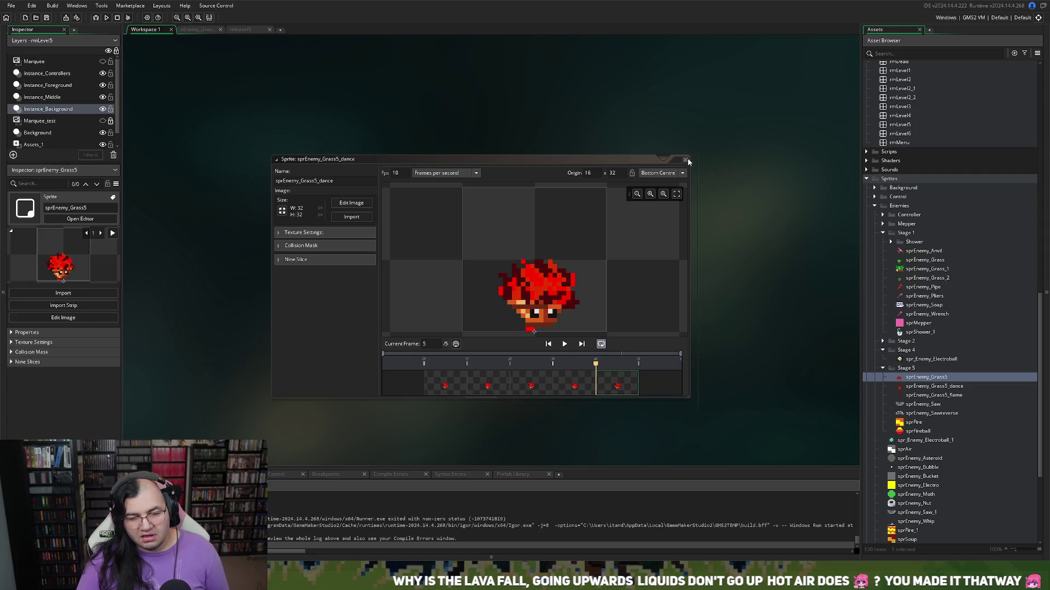
pyautogui.click(200, 31)
pyautogui.click(238, 32)
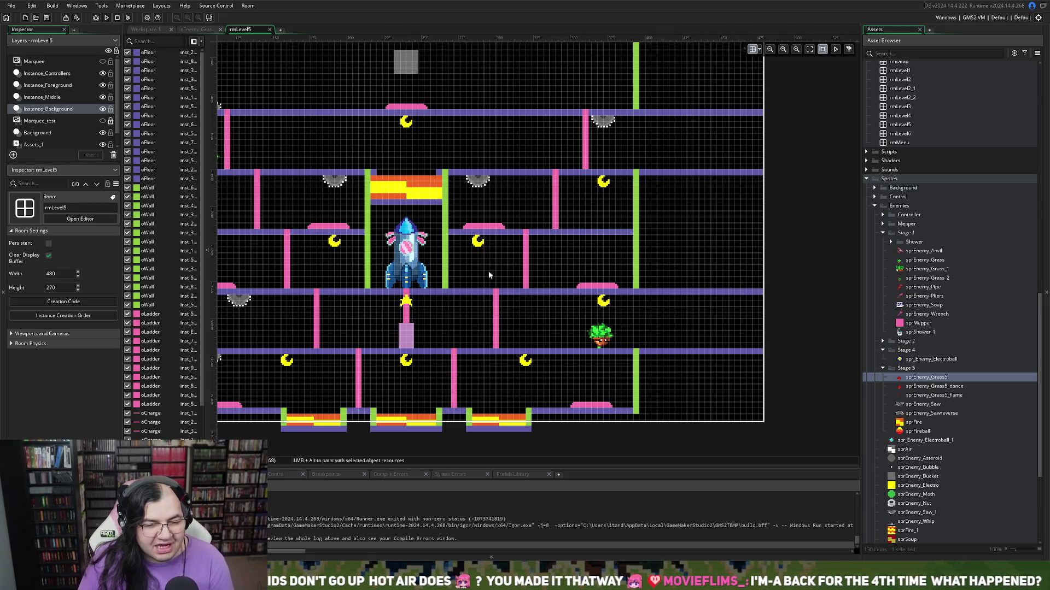
# Step: Run the game and move the player up a floor in level 5
pyautogui.click(105, 18)
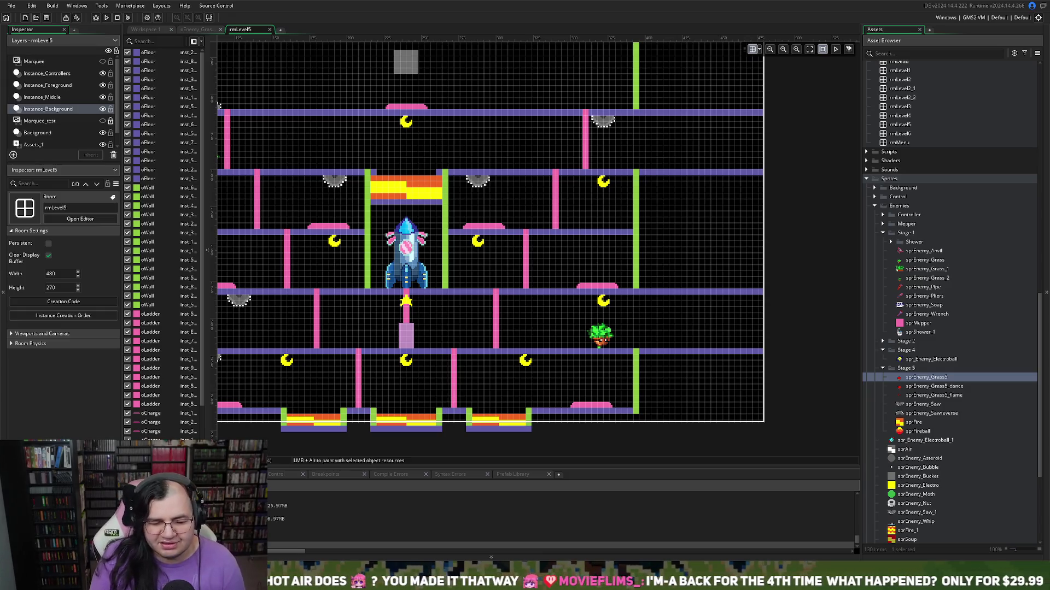
pyautogui.press('Left')
pyautogui.press('Up')
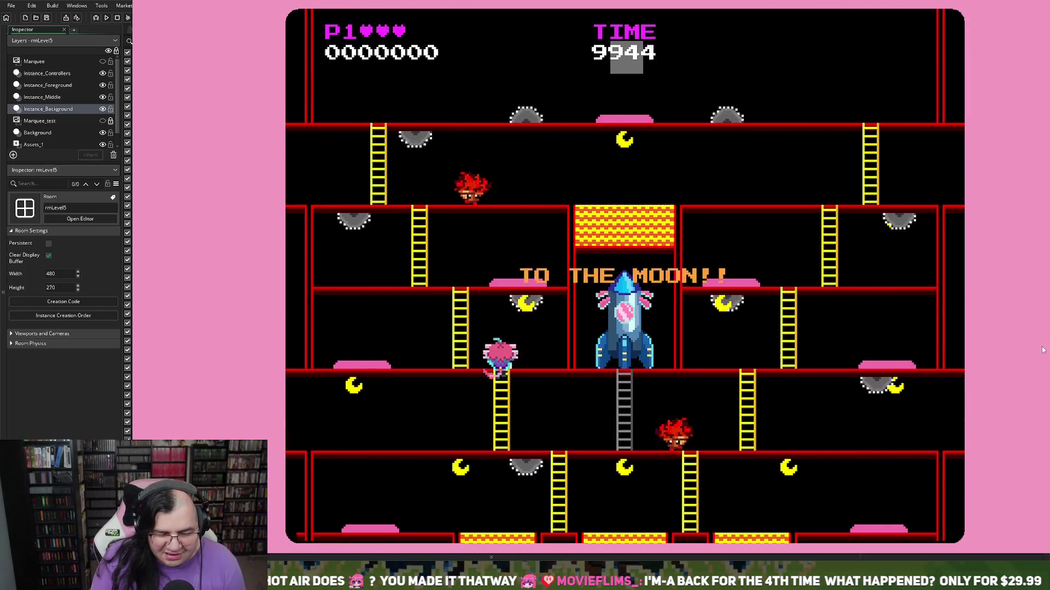
# Step: Climb the level 5 ladders to the top floor and jump above the rocket for points
pyautogui.press('Left')
pyautogui.press('Left')
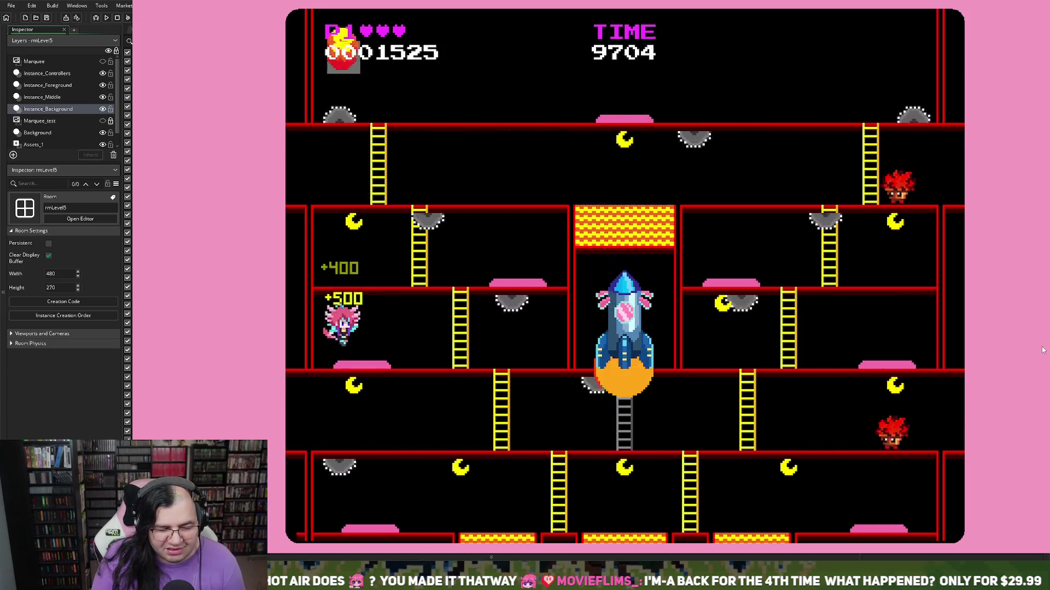
pyautogui.press('Right')
pyautogui.press('Right')
pyautogui.press('Right')
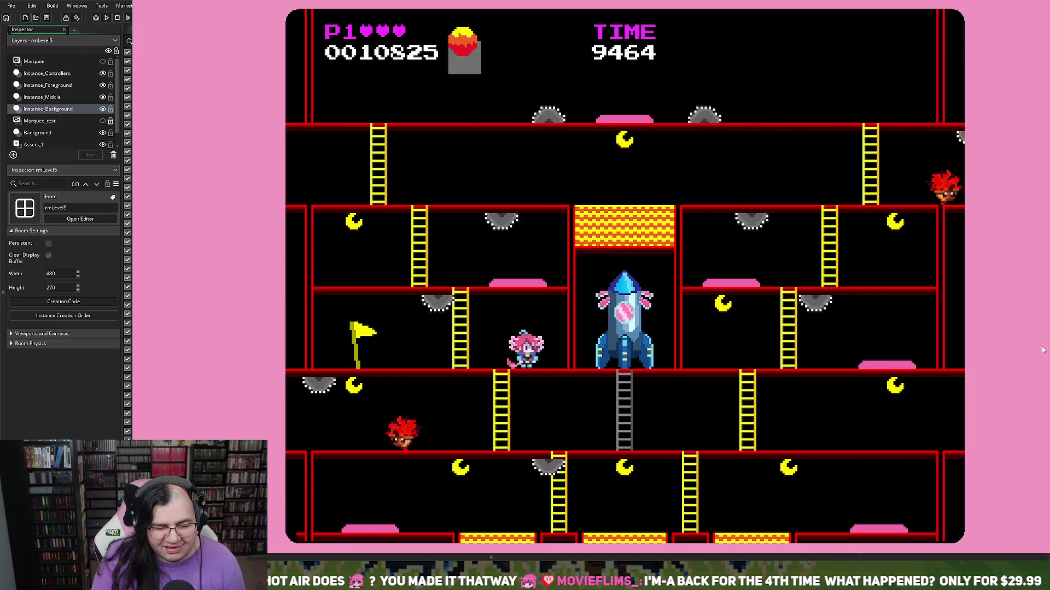
pyautogui.press('Left')
pyautogui.press('Up')
pyautogui.press('Left')
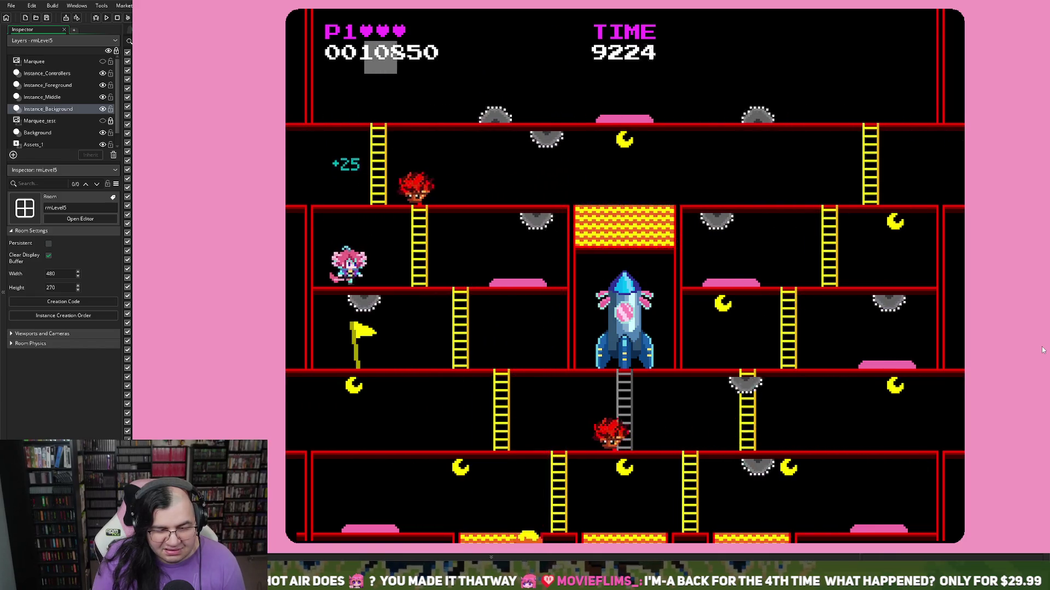
pyautogui.press('Right')
pyautogui.press('space')
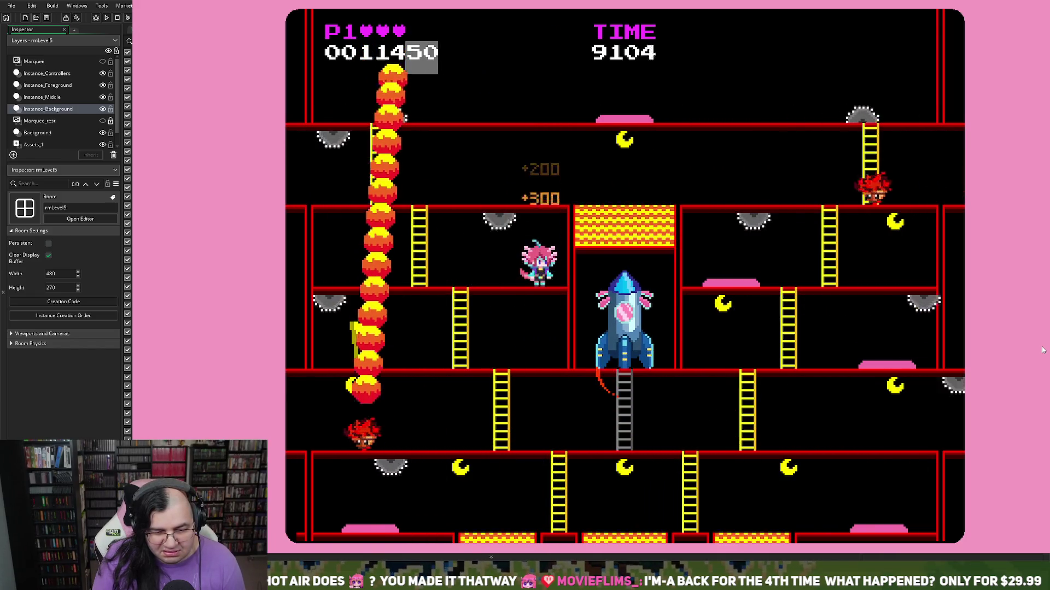
pyautogui.press('Right')
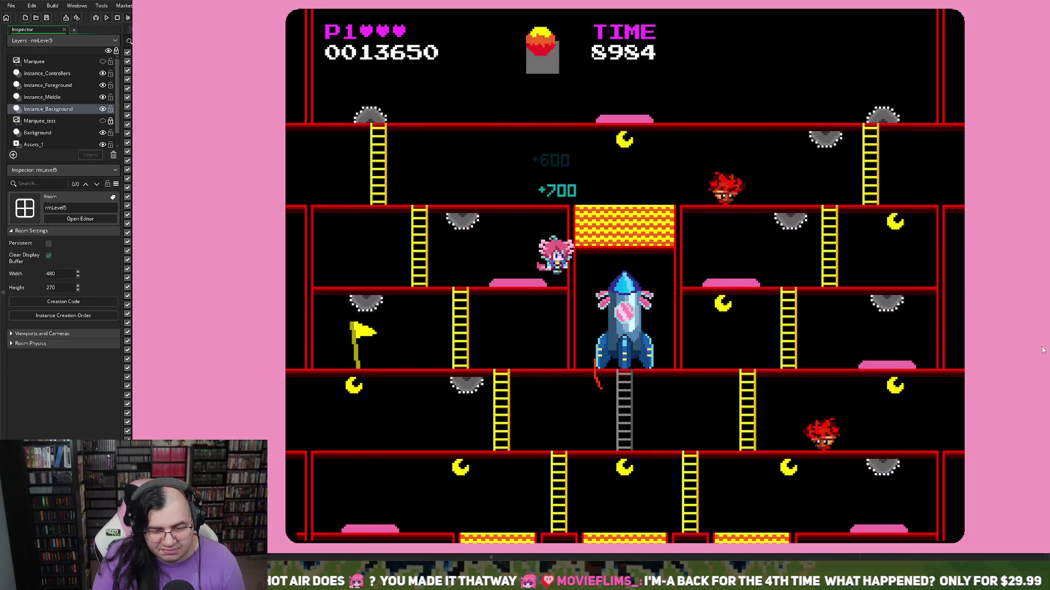
pyautogui.press('Left')
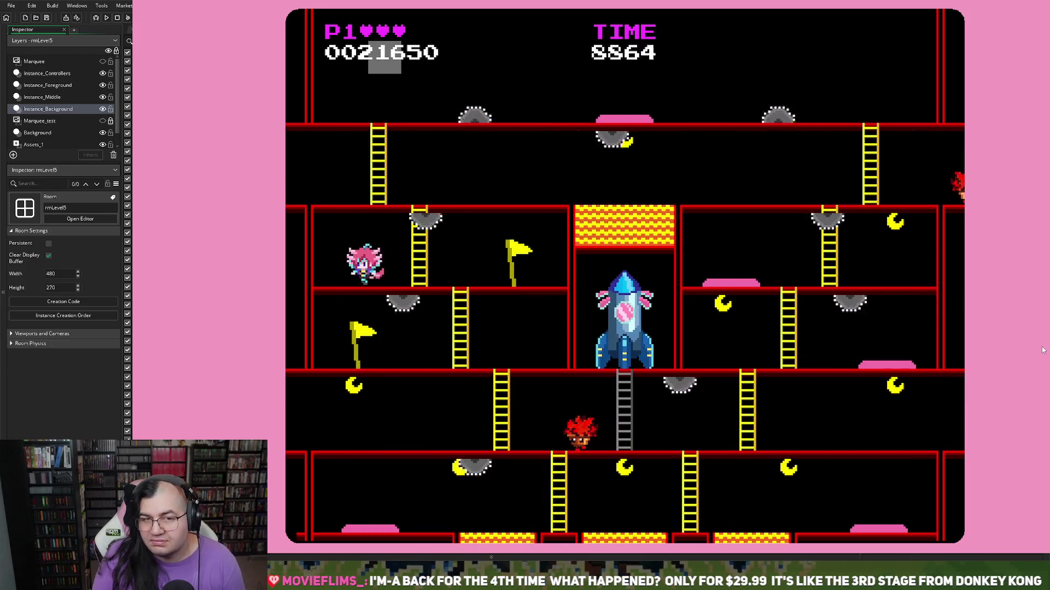
pyautogui.press('Right')
pyautogui.press('Left')
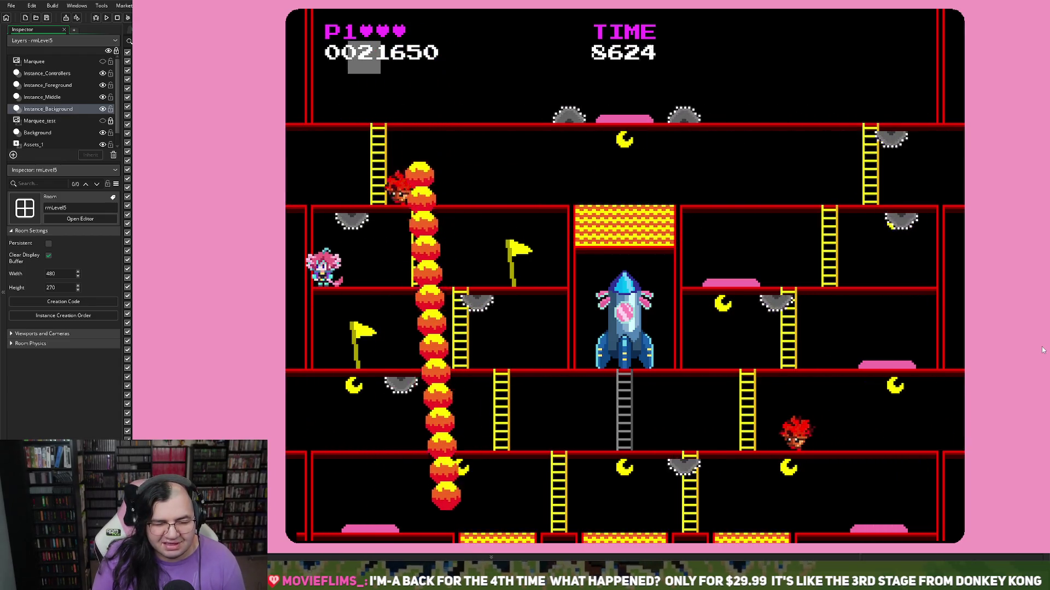
pyautogui.press('Right')
pyautogui.press('Up')
pyautogui.press('Left')
pyautogui.press('Up')
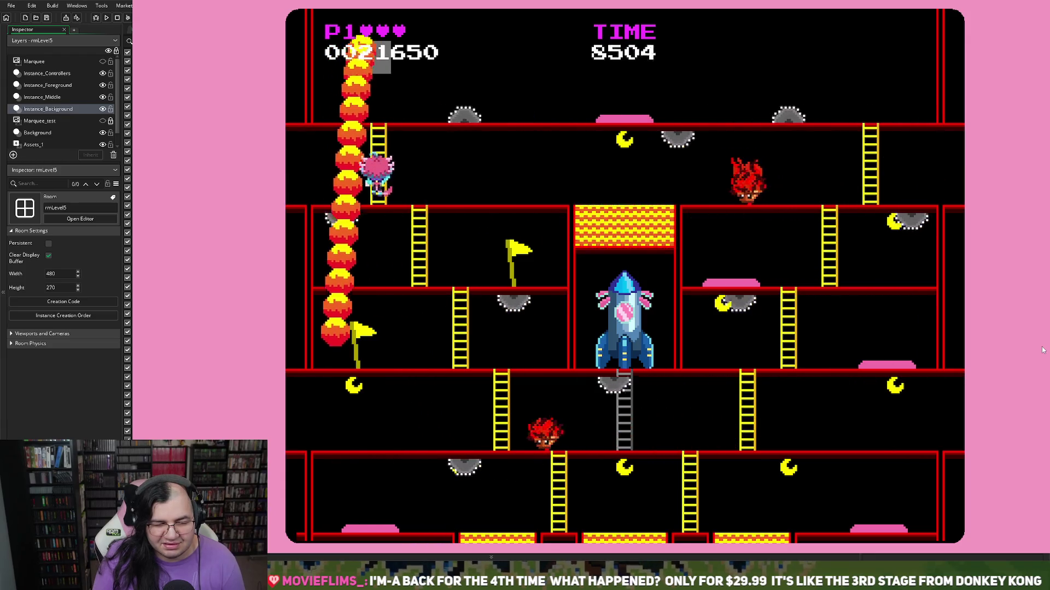
pyautogui.press('Right')
pyautogui.press('space')
pyautogui.press('Right')
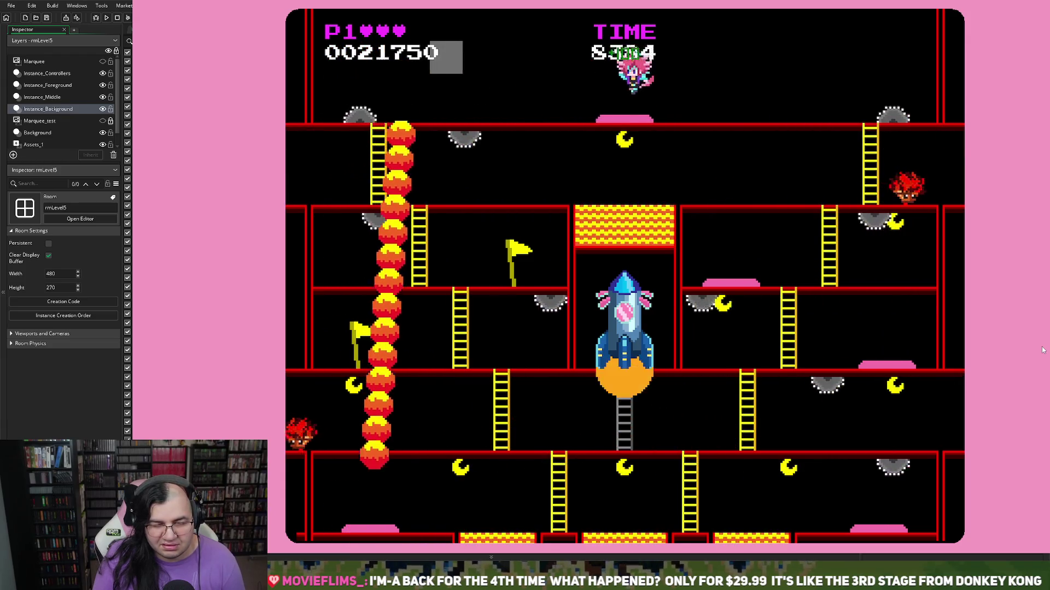
pyautogui.press('space')
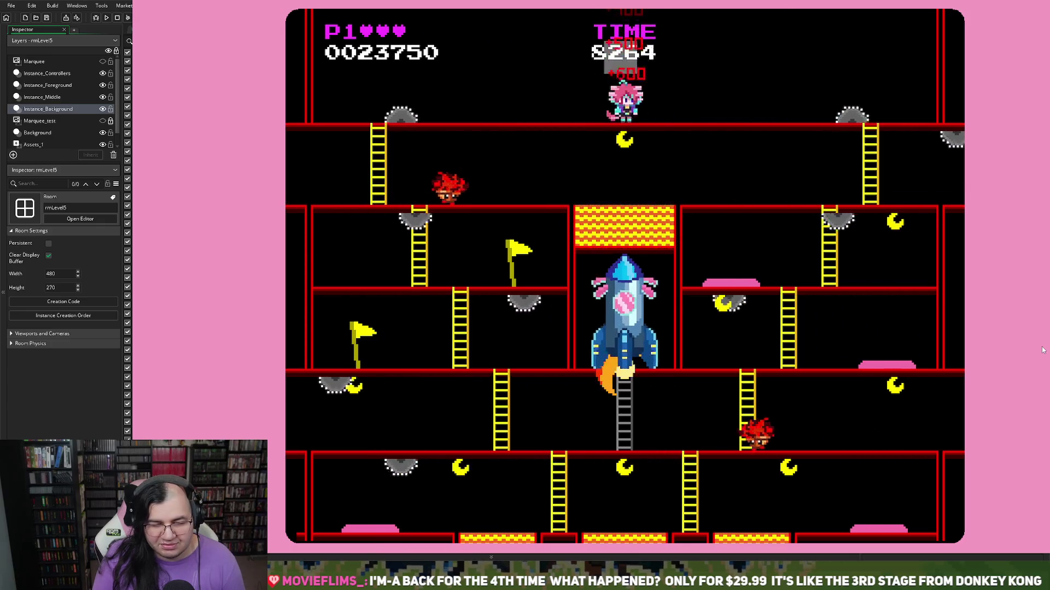
pyautogui.press('Right')
pyautogui.press('Right')
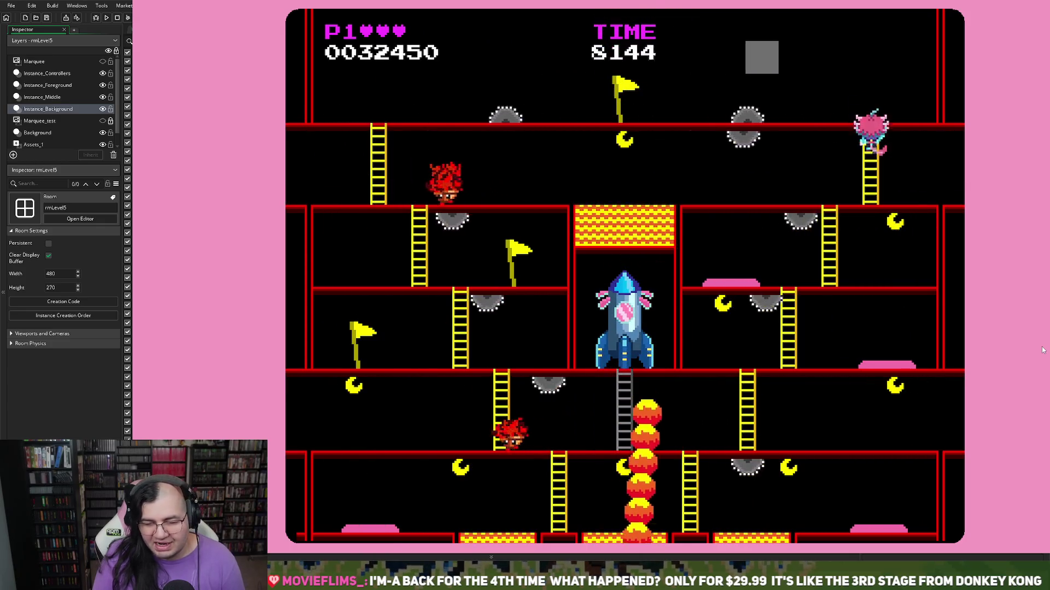
# Step: Work down the ladders floor by floor to the bottom, collecting pickups there
pyautogui.press('Down')
pyautogui.press('Left')
pyautogui.press('space')
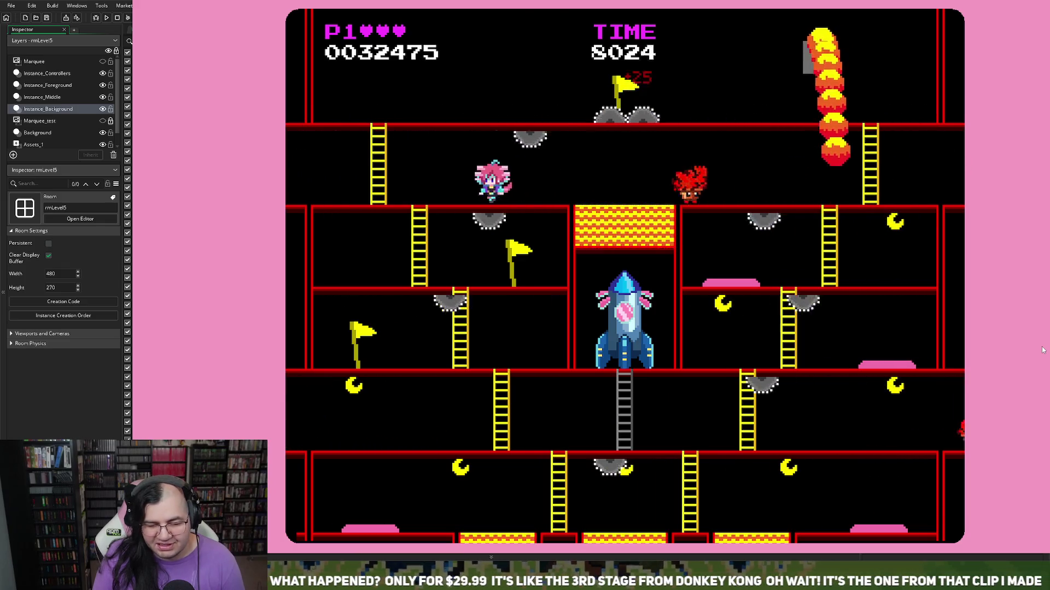
pyautogui.press('Down')
pyautogui.press('Right')
pyautogui.press('Down')
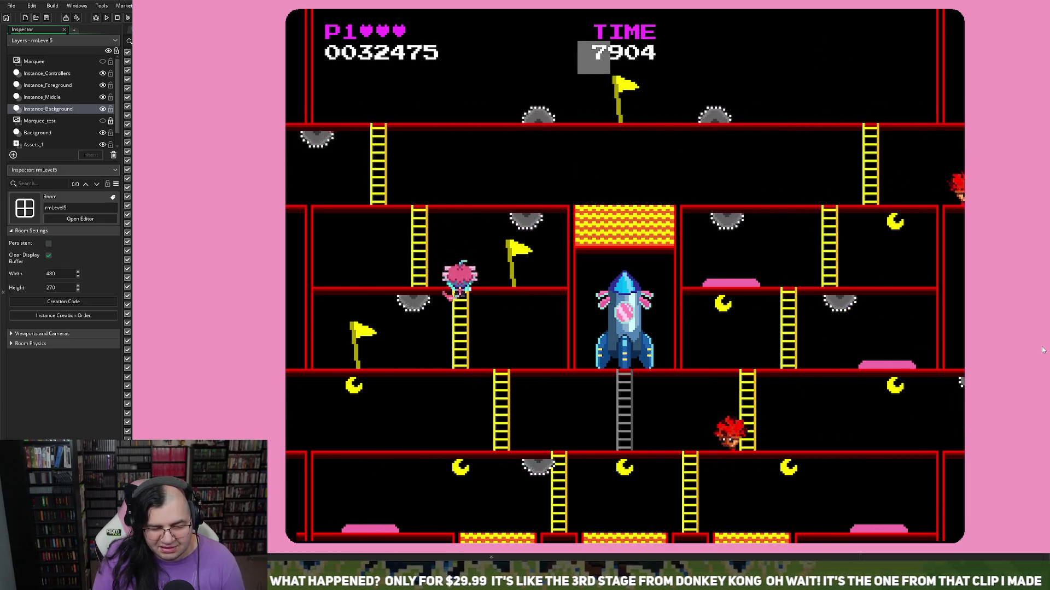
pyautogui.press('Right')
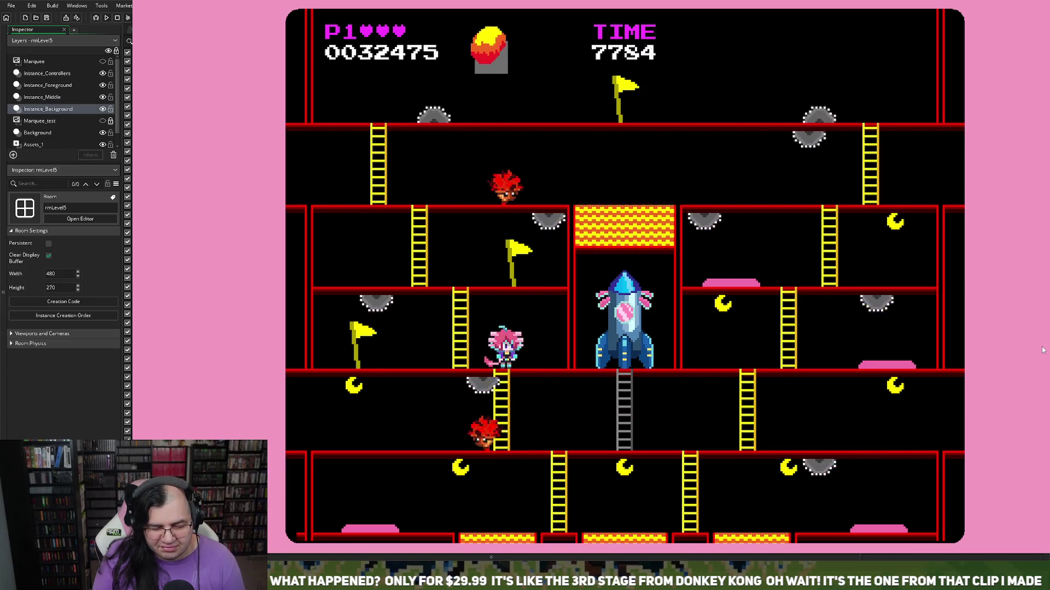
pyautogui.press('Down')
pyautogui.press('Right')
pyautogui.press('Left')
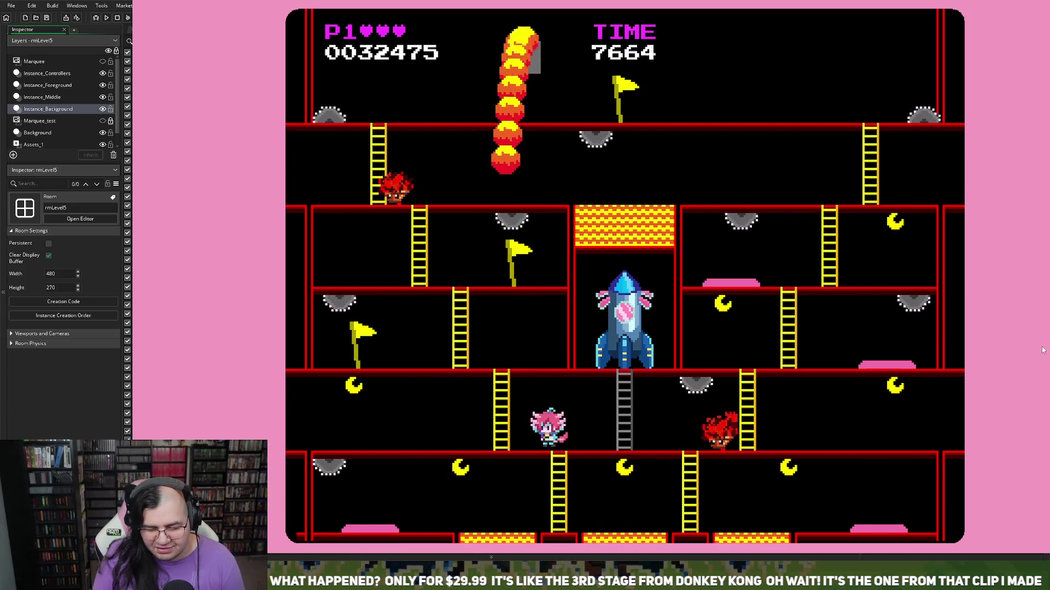
pyautogui.press('Down')
pyautogui.press('Right')
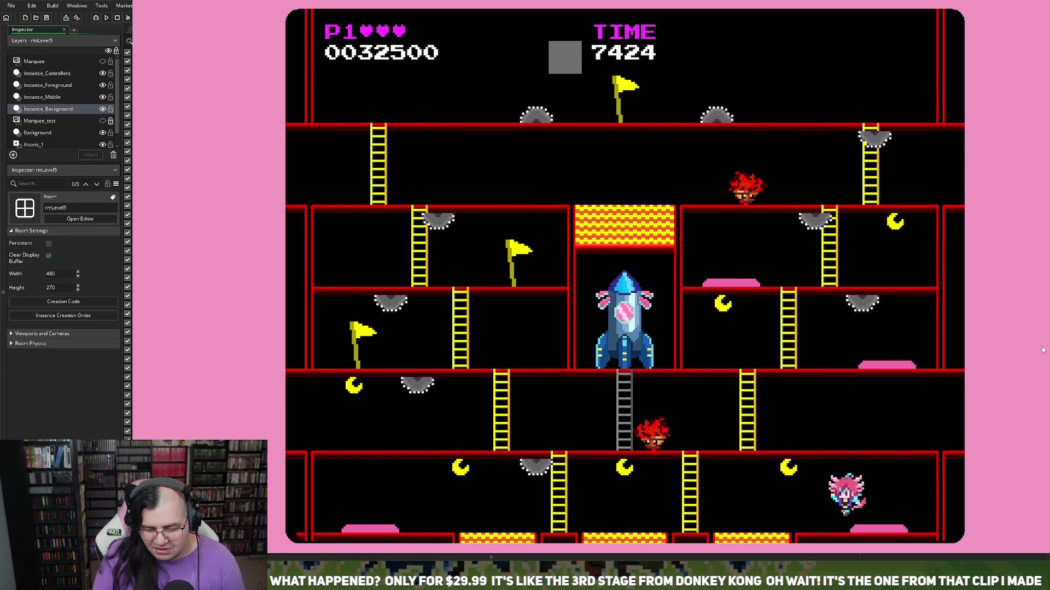
pyautogui.press('Left')
pyautogui.press('Right')
pyautogui.press('Right')
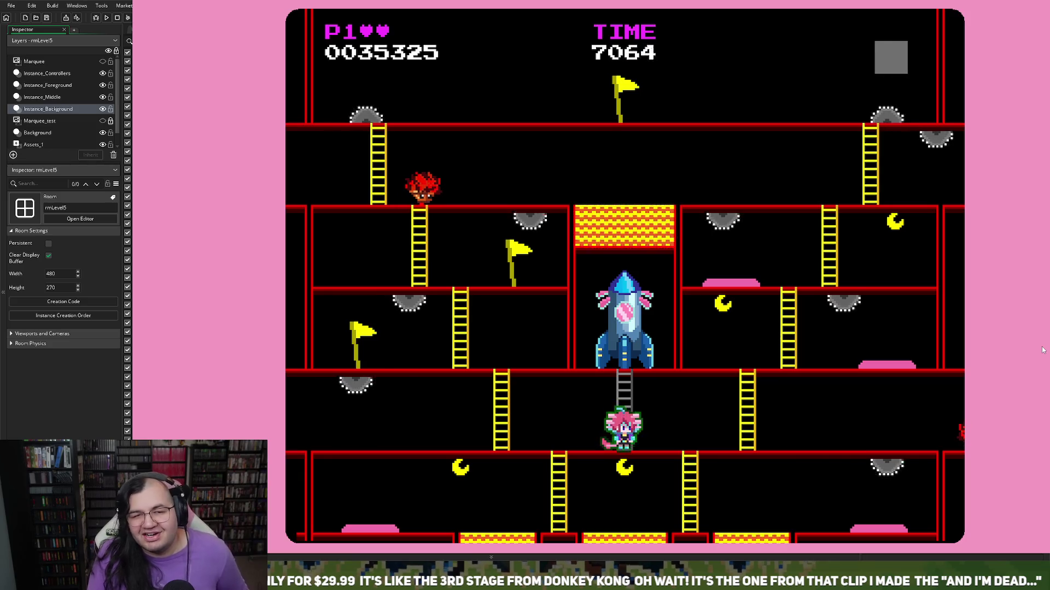
# Step: After respawning, keep playing the lower floors until Game Over at 47025, then quit the game
pyautogui.press('Left')
pyautogui.press('Down')
pyautogui.press('Left')
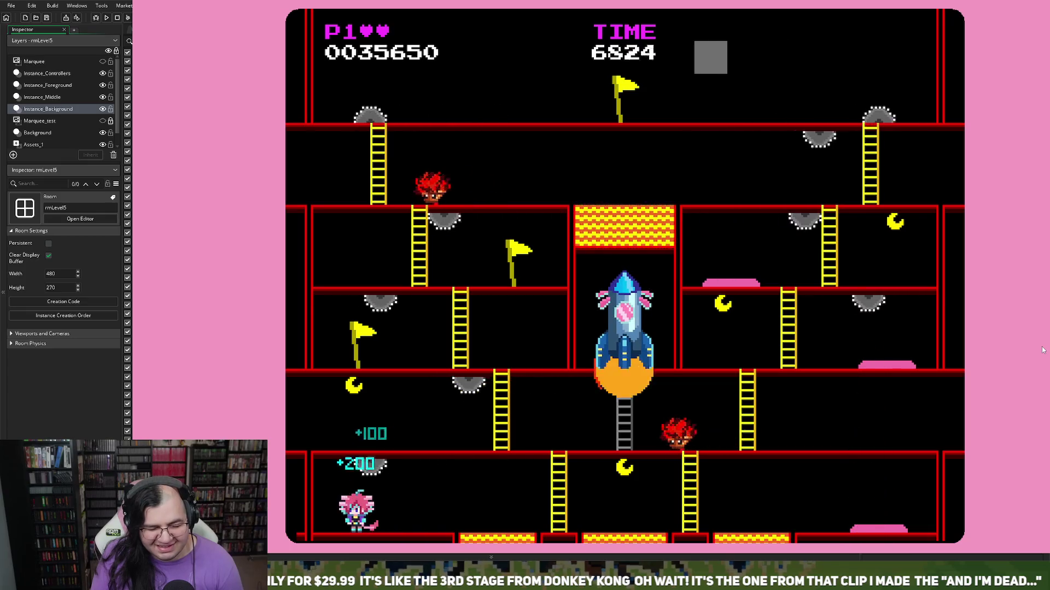
pyautogui.press('Right')
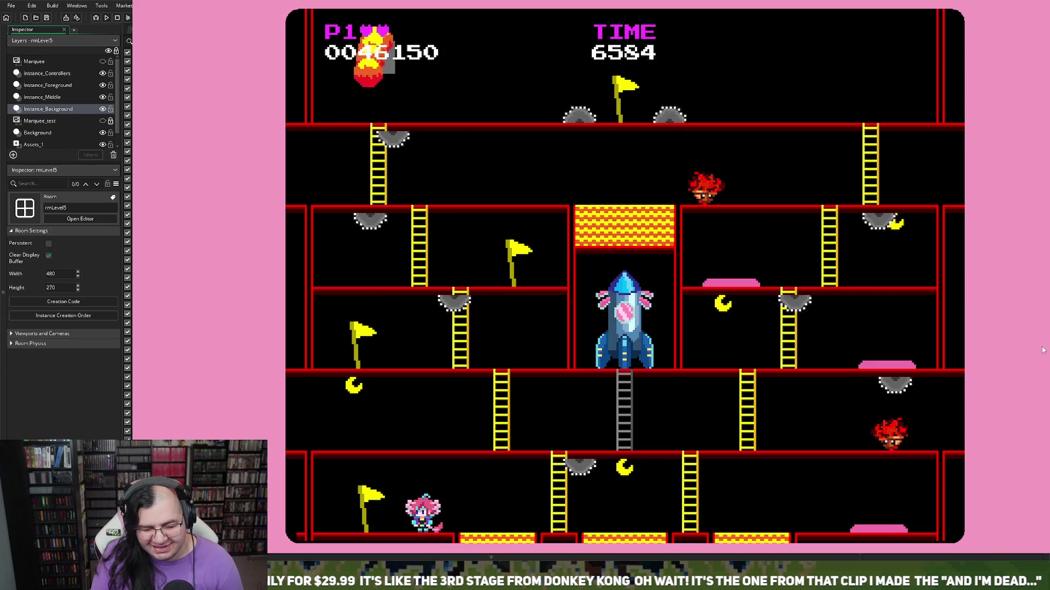
pyautogui.press('Right')
pyautogui.press('Right')
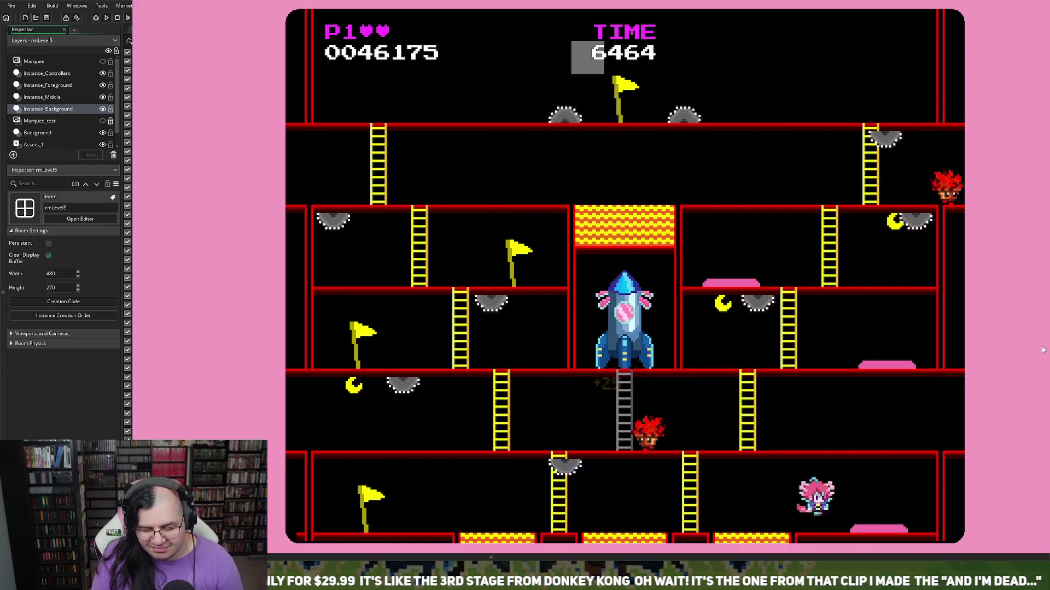
pyautogui.press('Left')
pyautogui.press('Left')
pyautogui.press('Up')
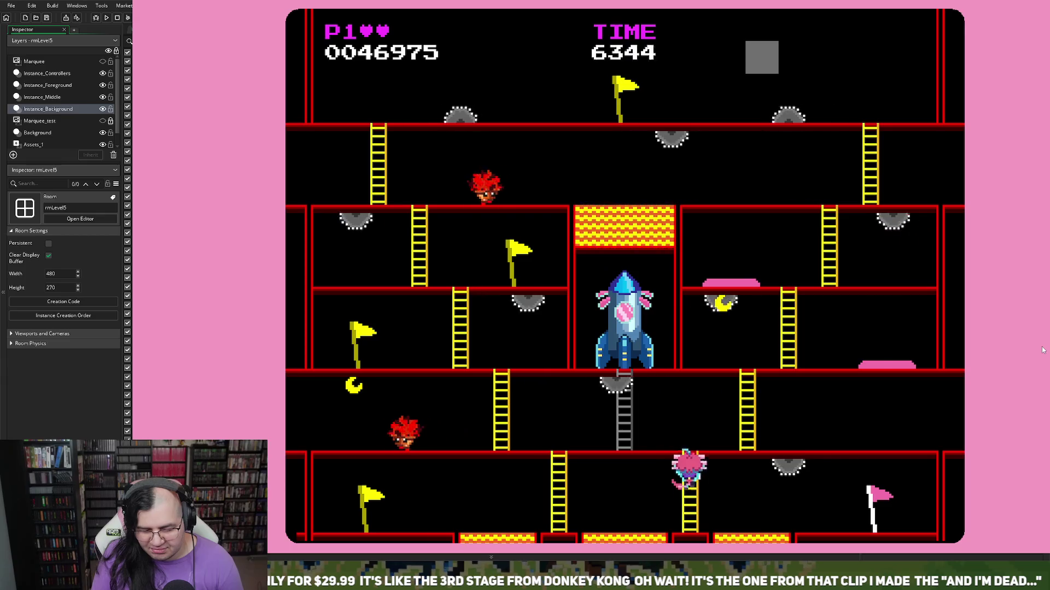
pyautogui.press('Right')
pyautogui.press('Up')
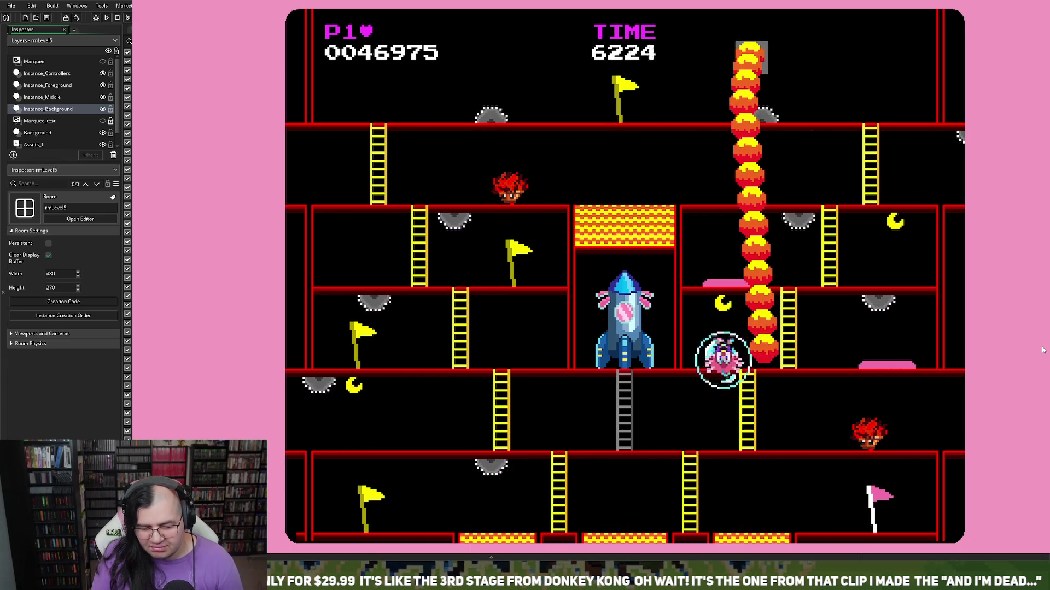
pyautogui.press('Down')
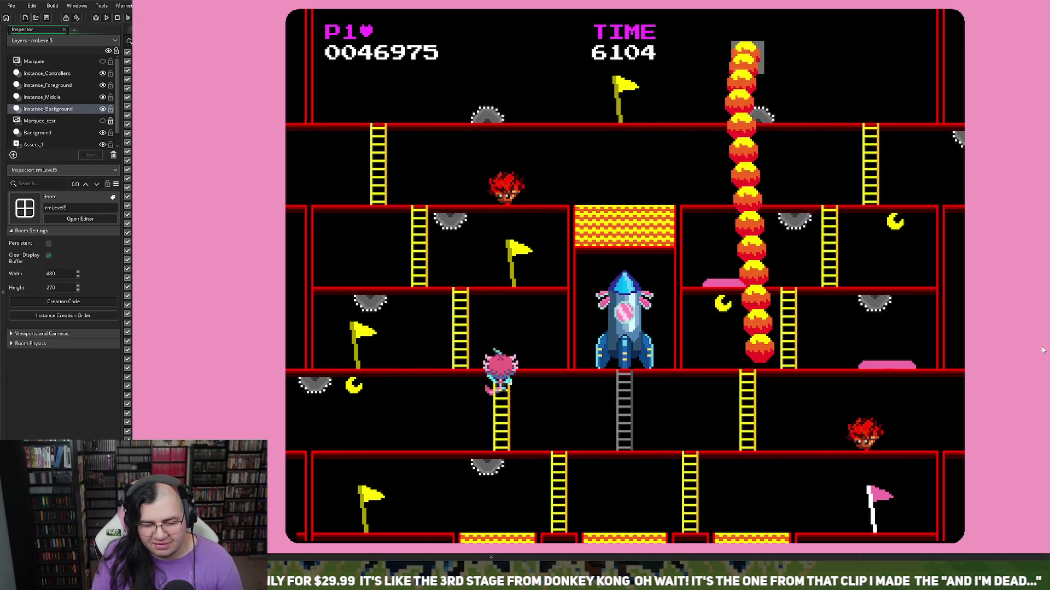
pyautogui.press('Right')
pyautogui.press('Left')
pyautogui.press('Left')
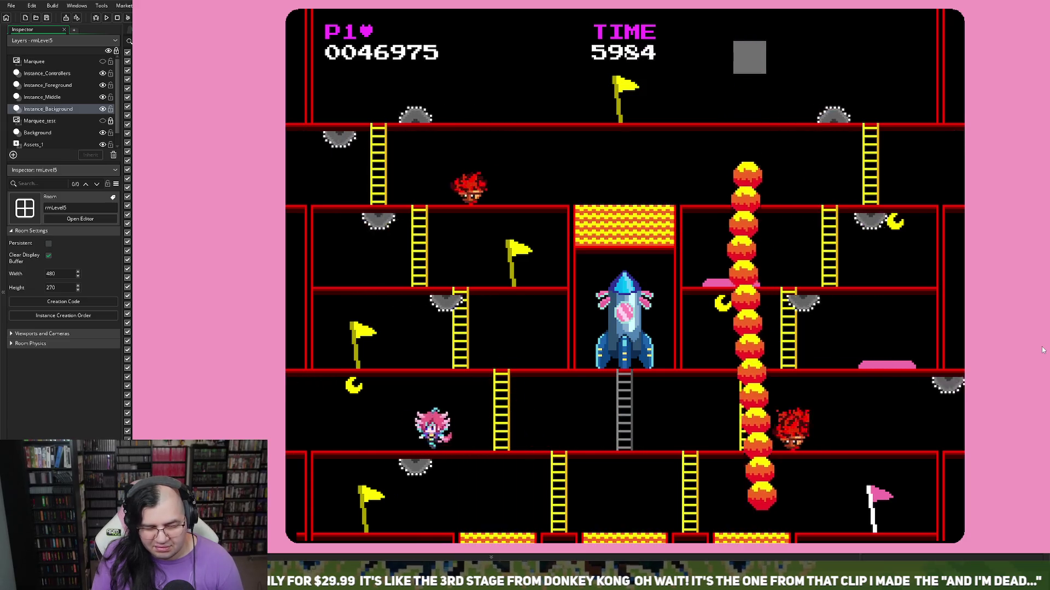
pyautogui.press('Right')
pyautogui.press('Left')
pyautogui.press('Up')
pyautogui.press('Left')
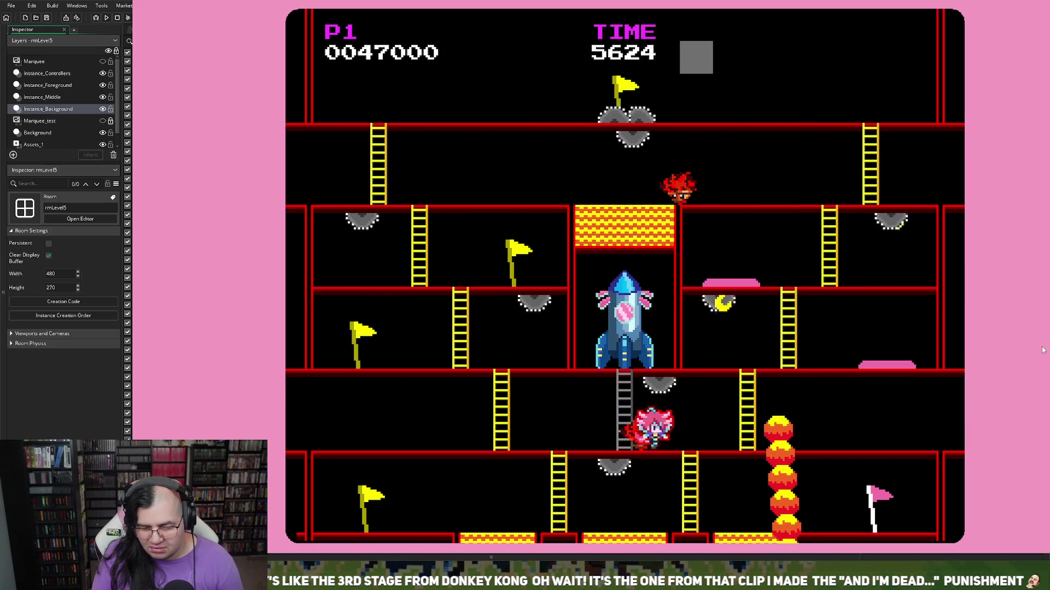
pyautogui.press('Up')
pyautogui.press('Left')
pyautogui.press('Right')
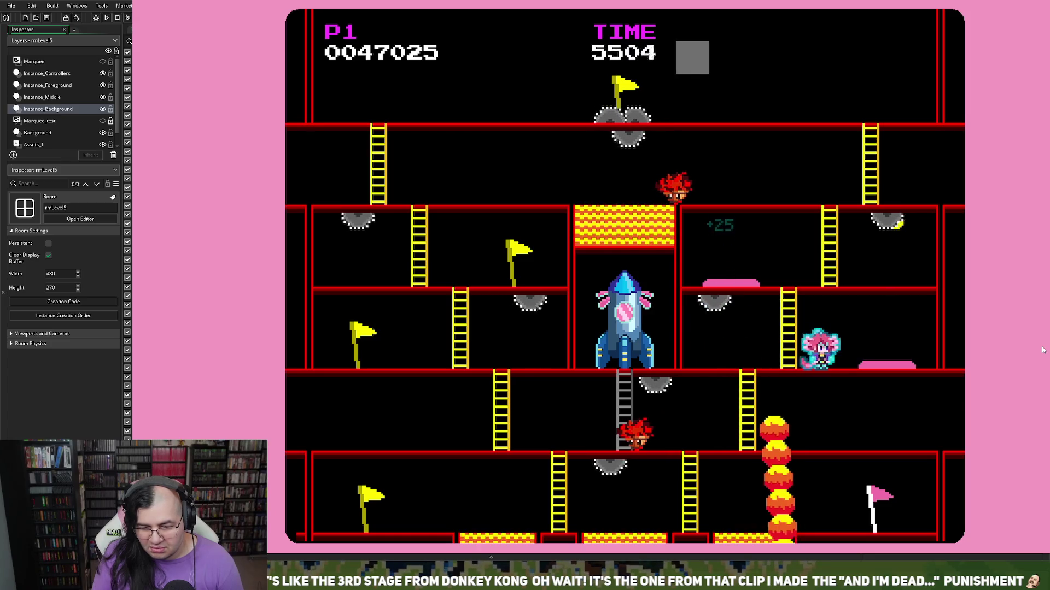
pyautogui.press('Left')
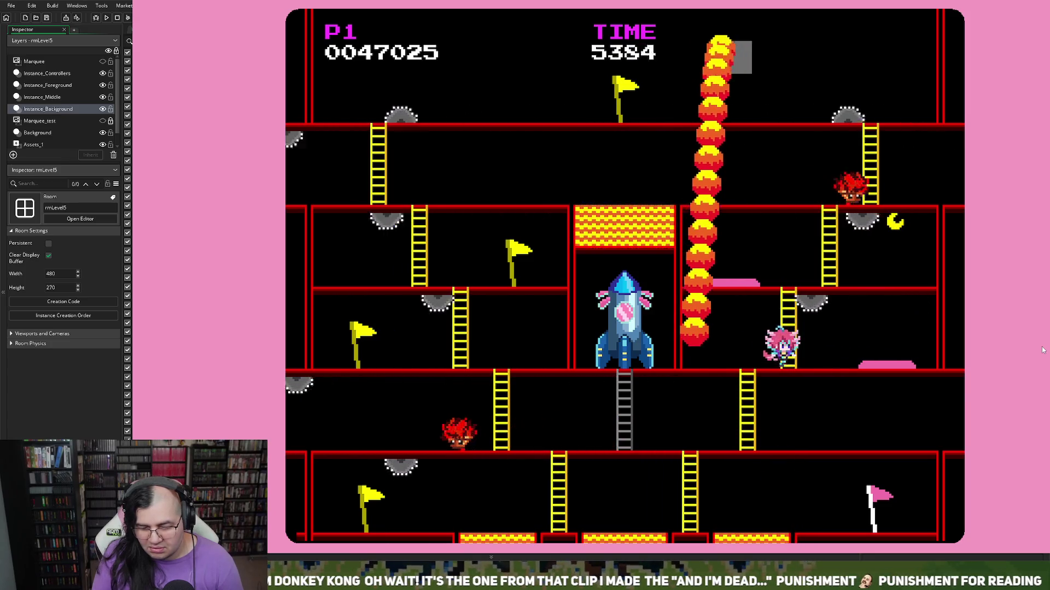
pyautogui.press('Right')
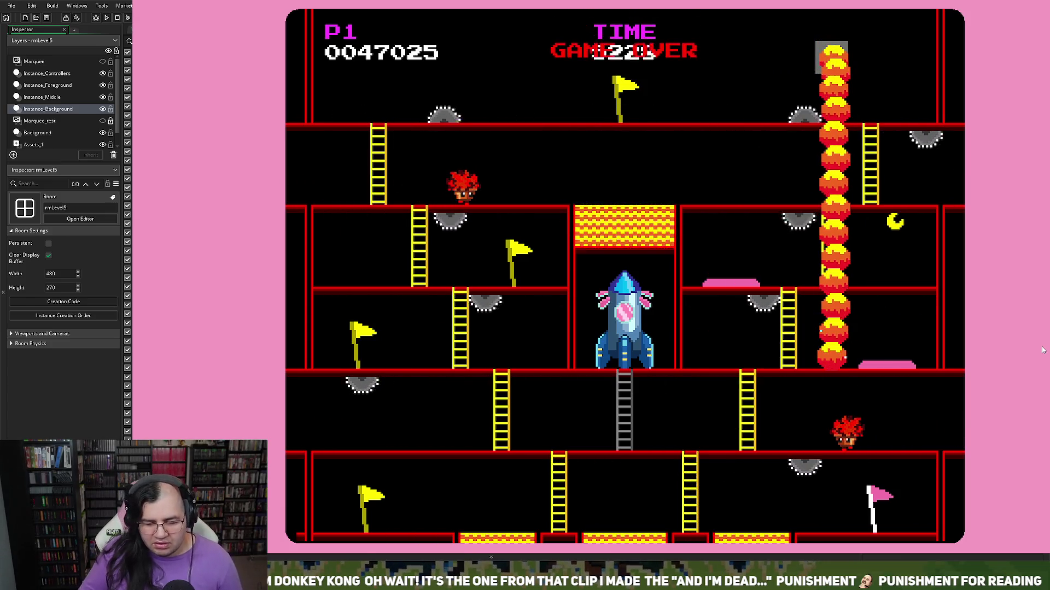
pyautogui.press('Escape')
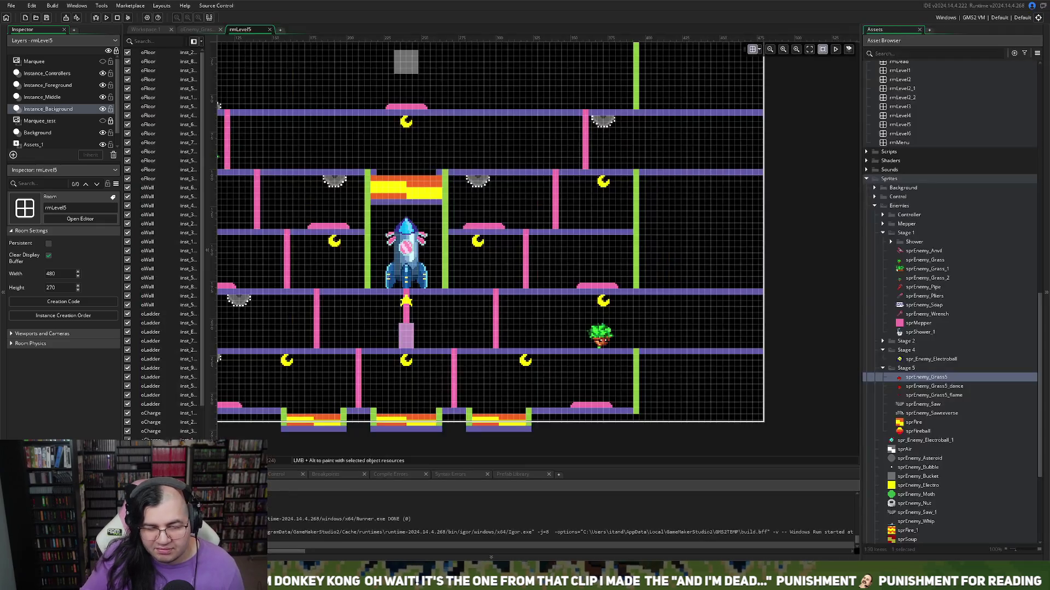
pyautogui.scroll(3, 490, 249)
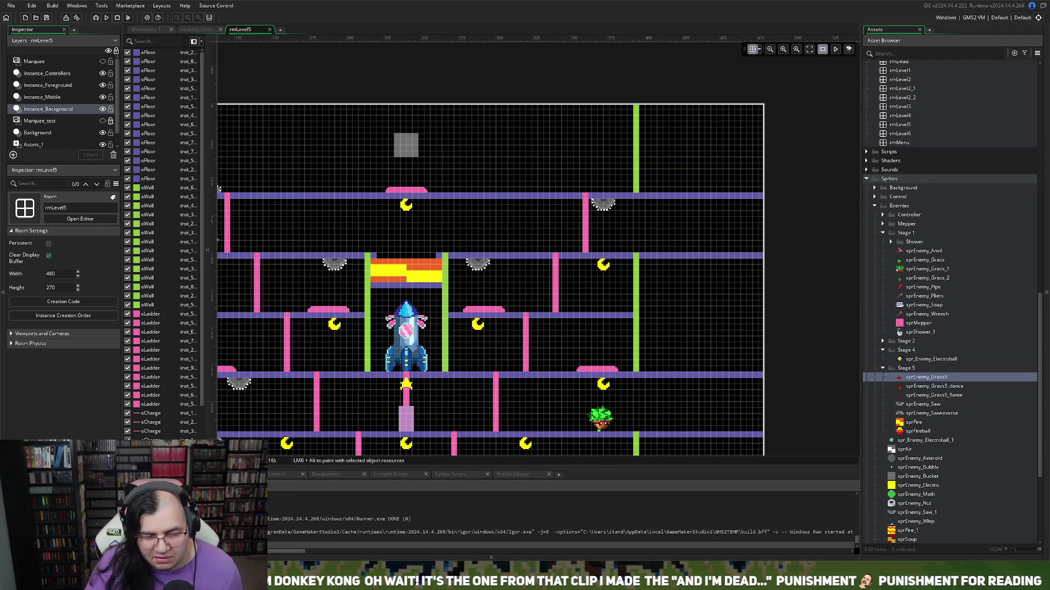
# Step: Select the oEnemy_Grass instance on the Instance_Middle layer, then start the game from its title menu
pyautogui.scroll(-3, 490, 248)
pyautogui.hscroll(-3, 524, 327)
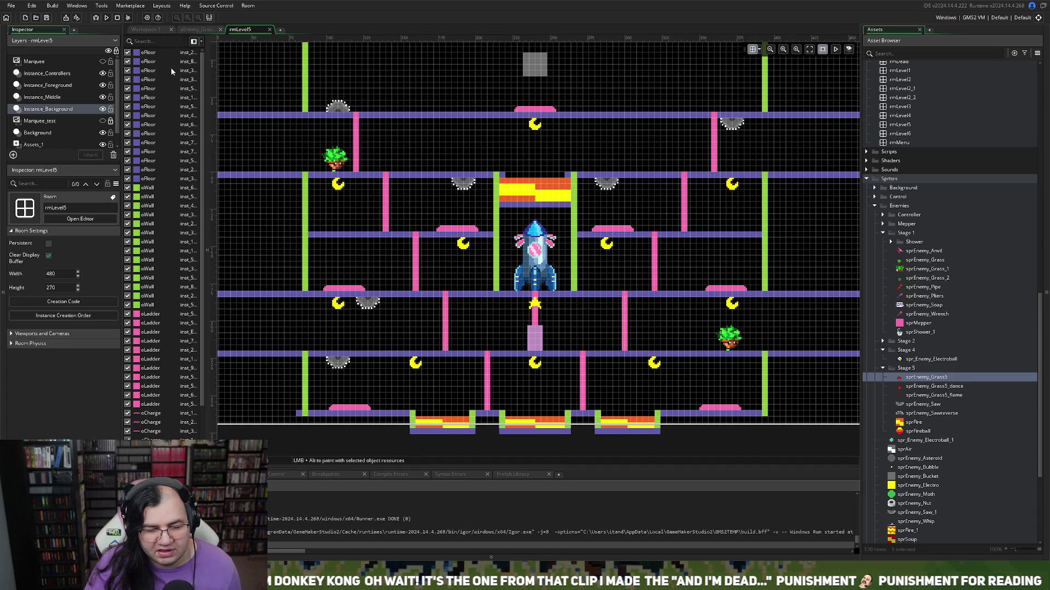
pyautogui.click(42, 97)
pyautogui.click(723, 342)
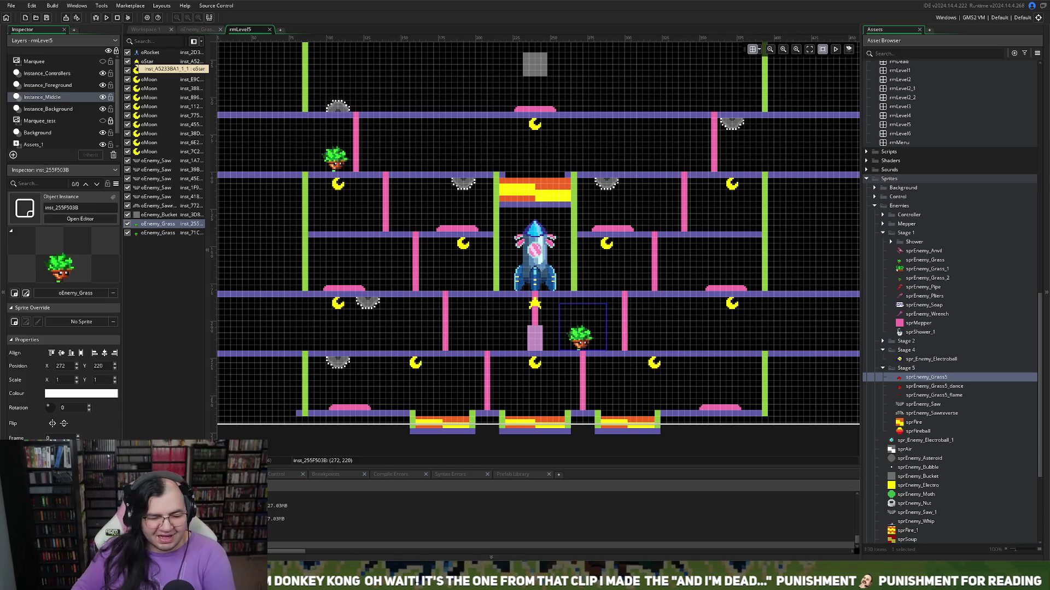
pyautogui.press('Return')
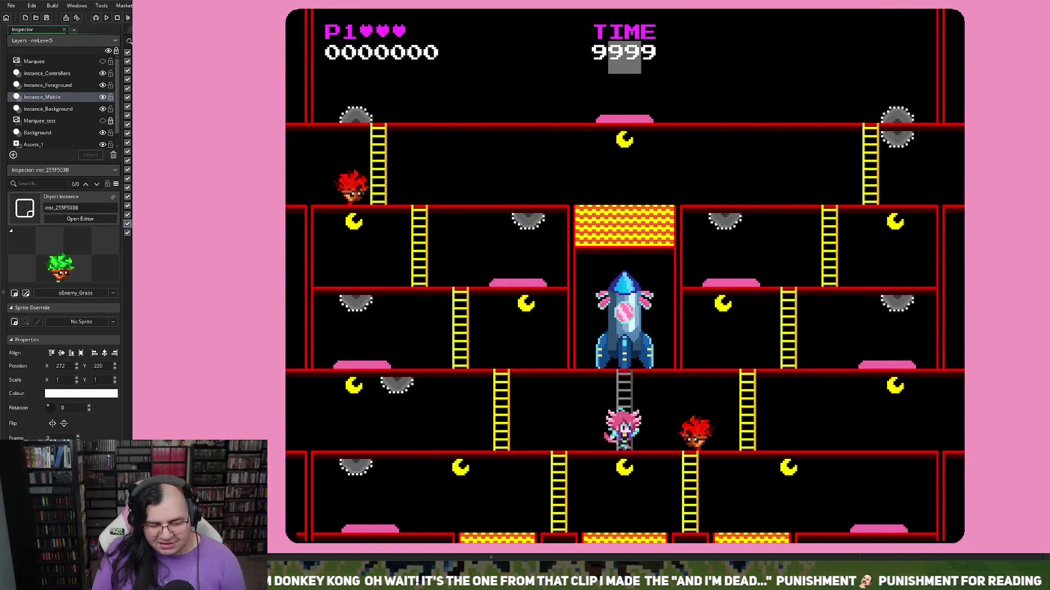
# Step: Stop the running game and bring up the grass enemy instance's properties
pyautogui.press('Escape')
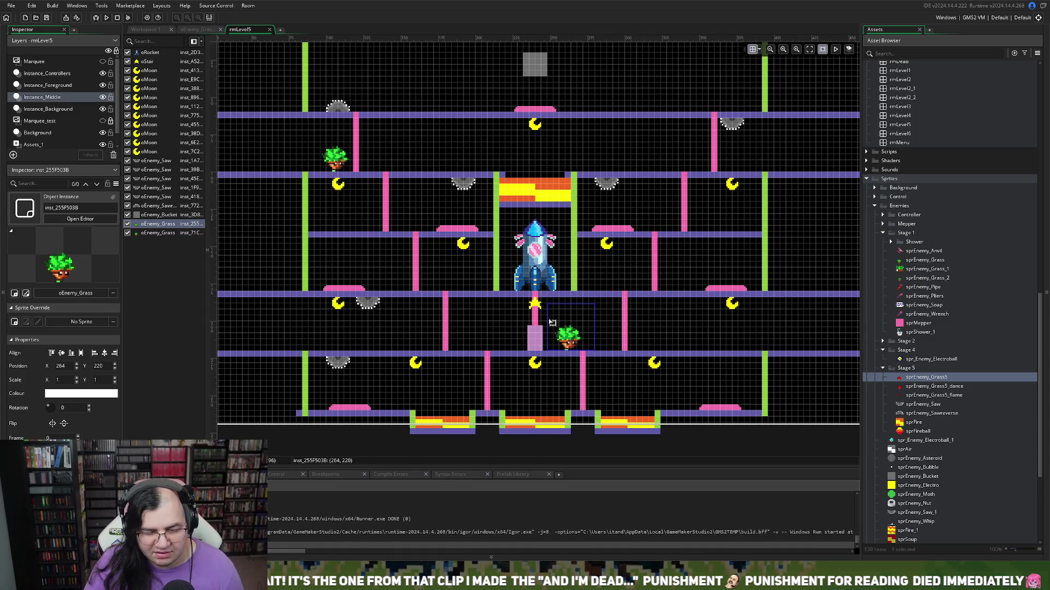
pyautogui.doubleClick(161, 227)
# Step: Change the grass enemy's creation code from dir = -1 to dir = 1 and relaunch with F5
pyautogui.click(547, 233)
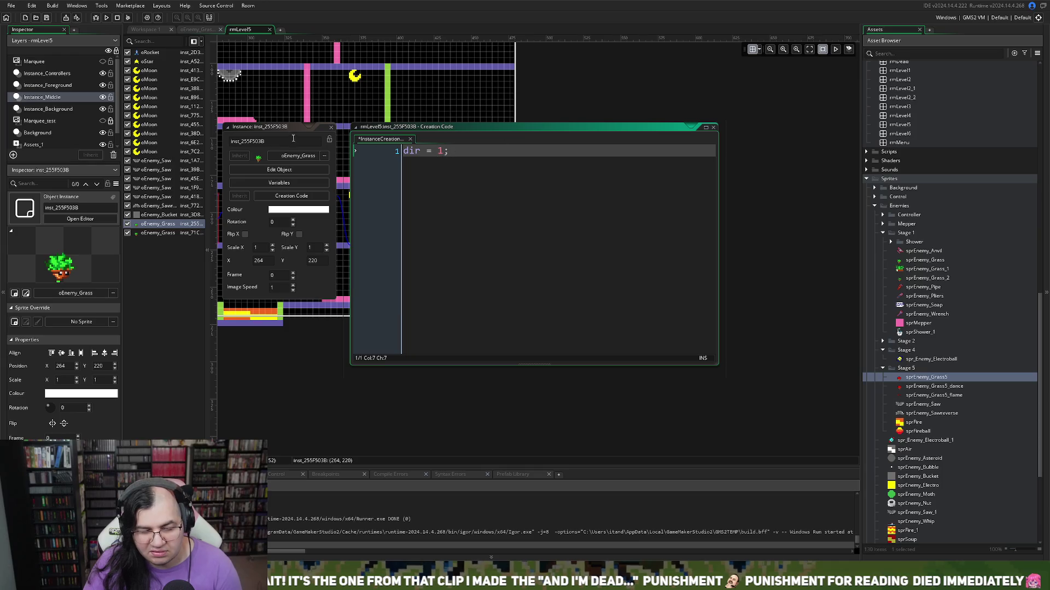
pyautogui.click(331, 127)
pyautogui.press('F5')
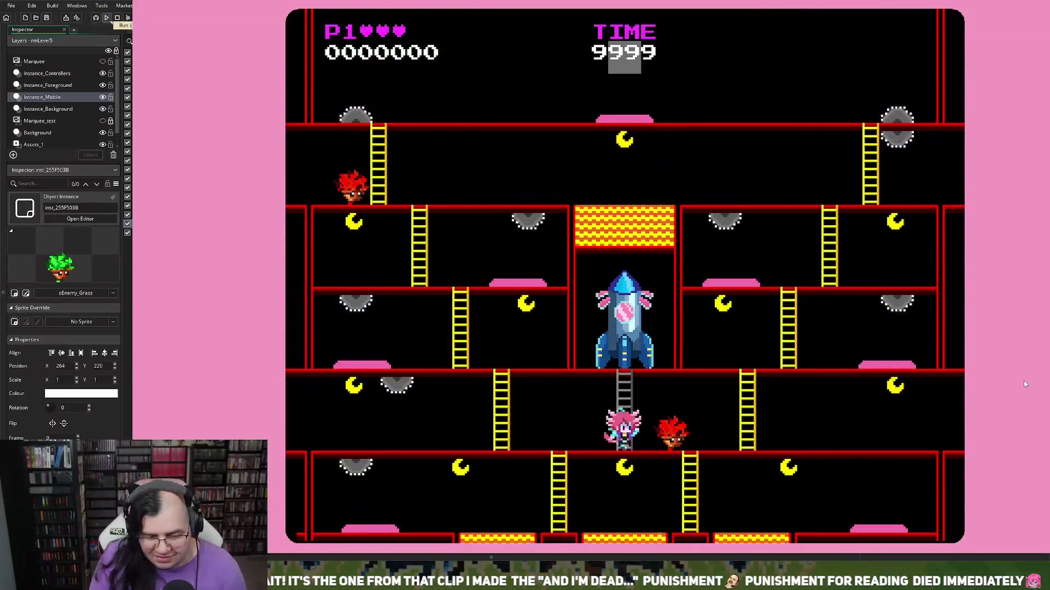
# Step: Climb the level floor by floor, jumping for moons past the fire column, up to the top floor
pyautogui.press('Right')
pyautogui.press('Up')
pyautogui.press('Left')
pyautogui.press('space')
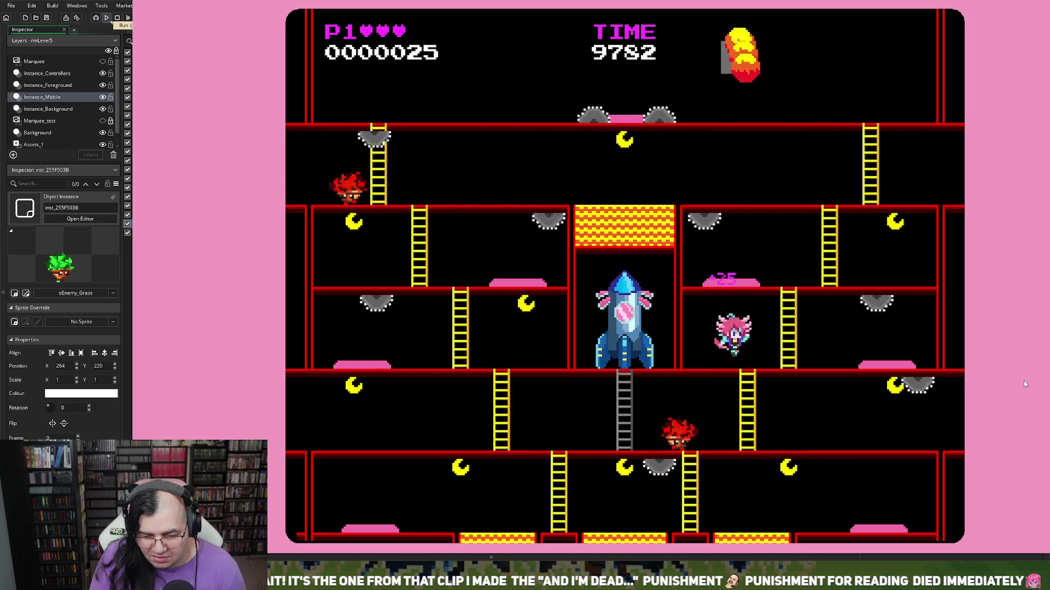
pyautogui.press('Right')
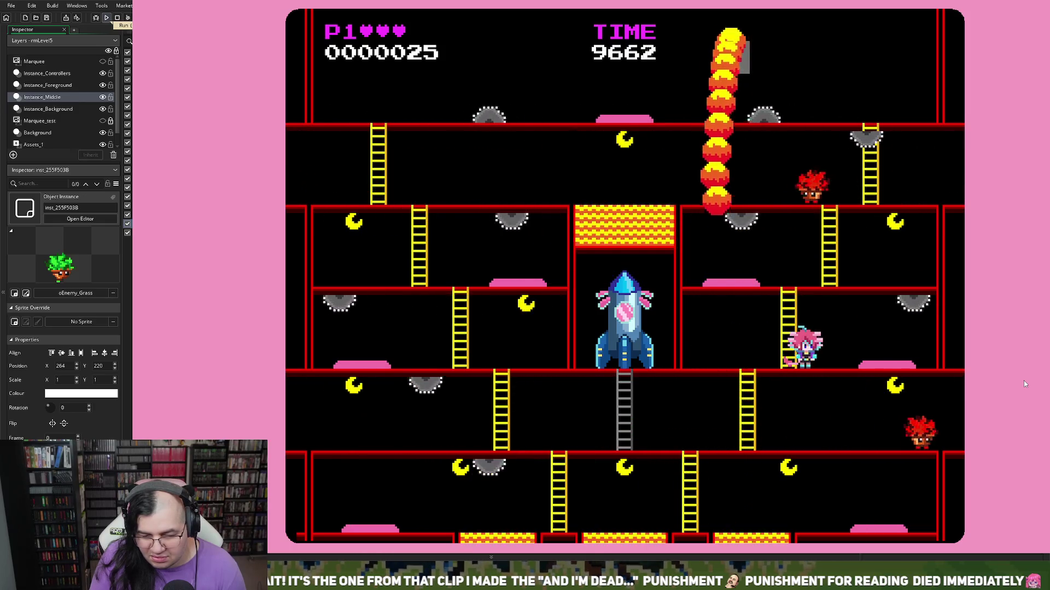
pyautogui.press('space')
pyautogui.press('space')
pyautogui.press('Left')
pyautogui.press('space')
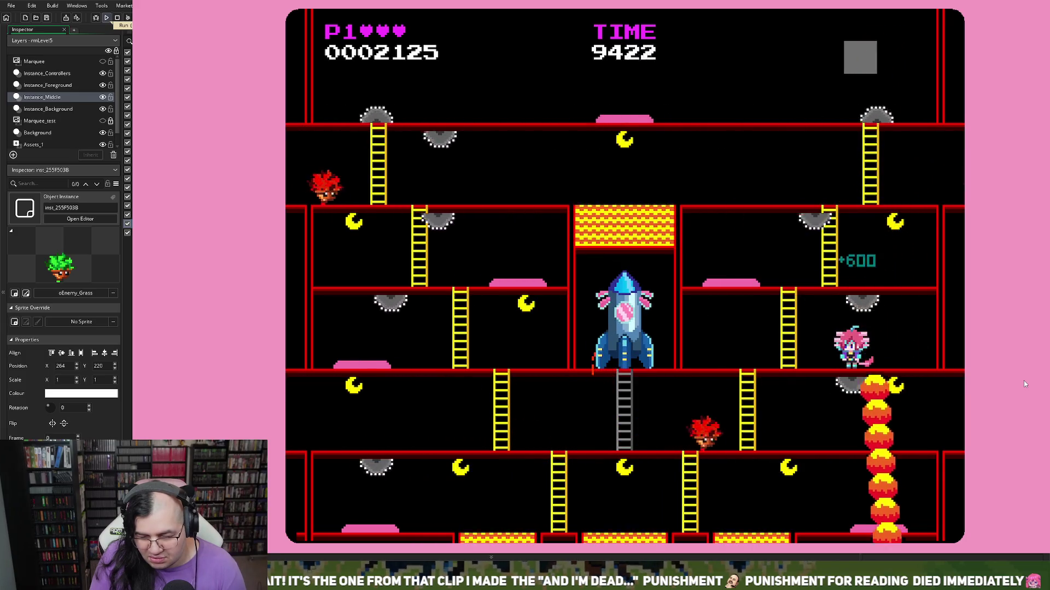
pyautogui.press('Right')
pyautogui.press('space')
pyautogui.press('Left')
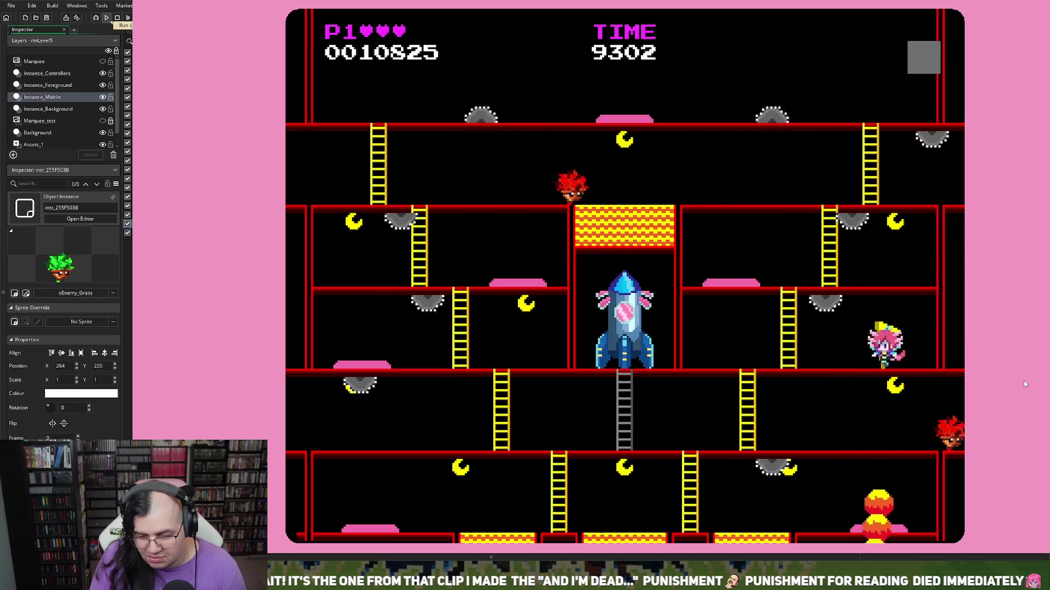
pyautogui.press('Up')
pyautogui.press('Left')
pyautogui.press('space')
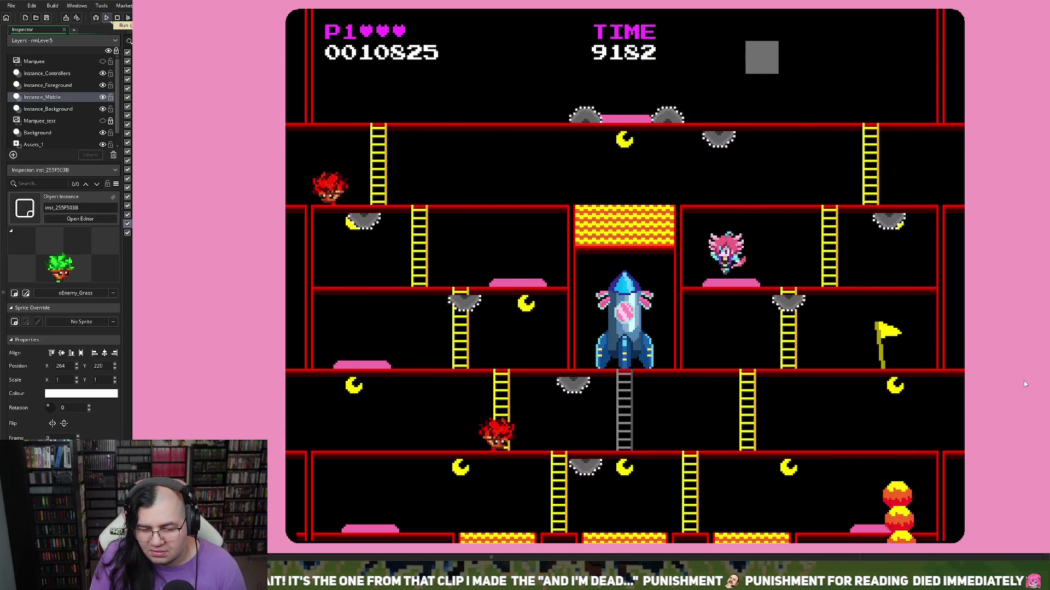
pyautogui.press('Right')
pyautogui.press('space')
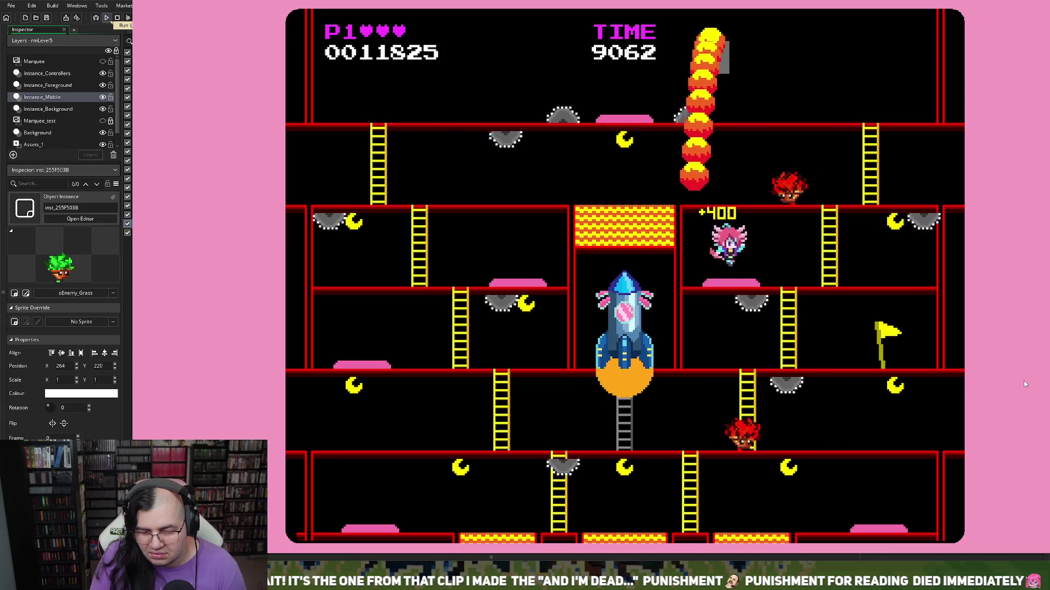
pyautogui.press('Left')
pyautogui.press('space')
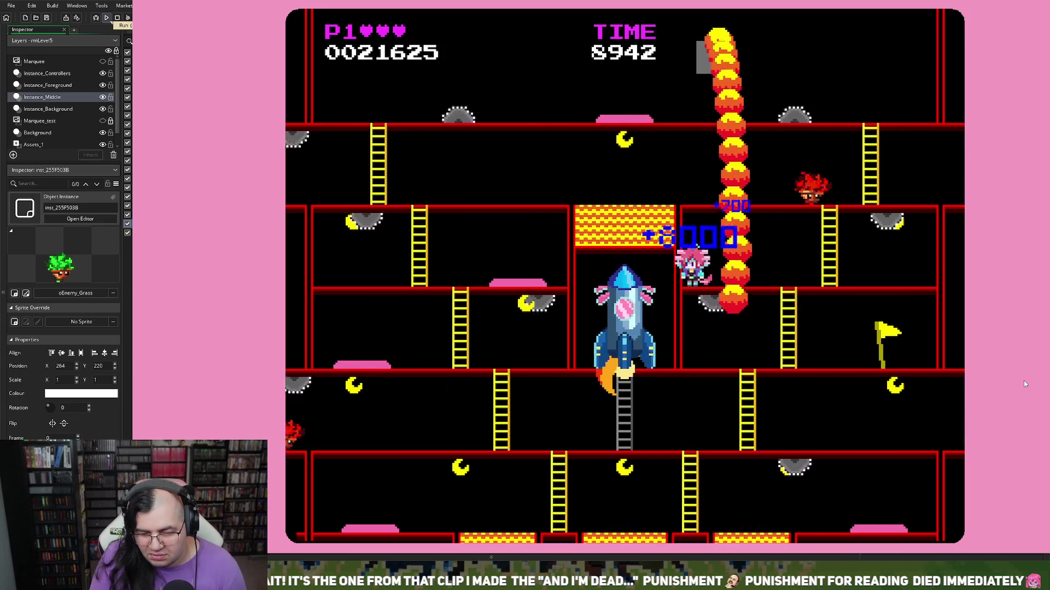
pyautogui.press('Right')
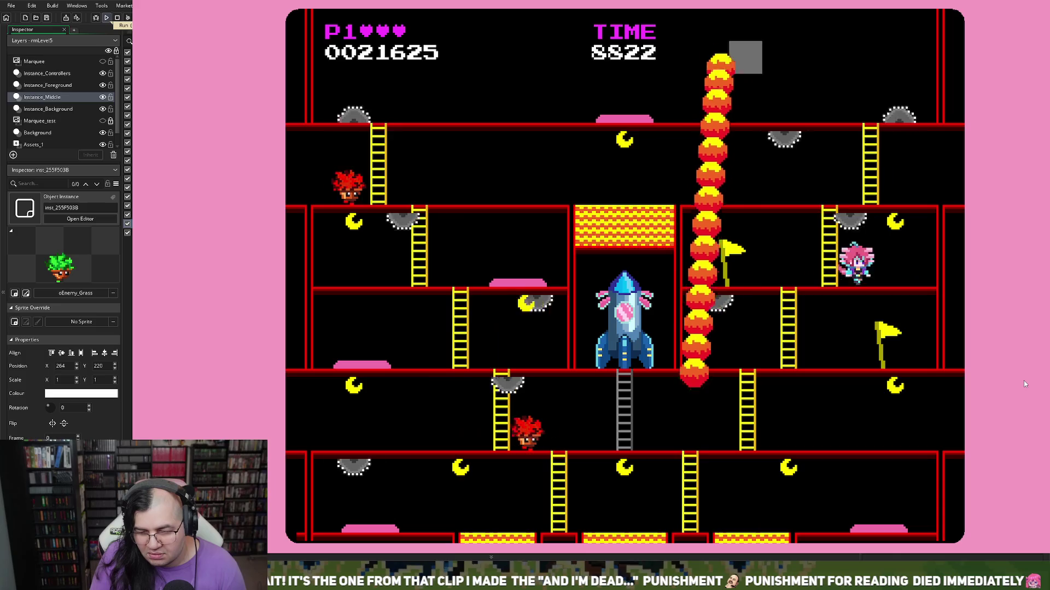
pyautogui.press('Left')
pyautogui.press('Up')
pyautogui.press('Left')
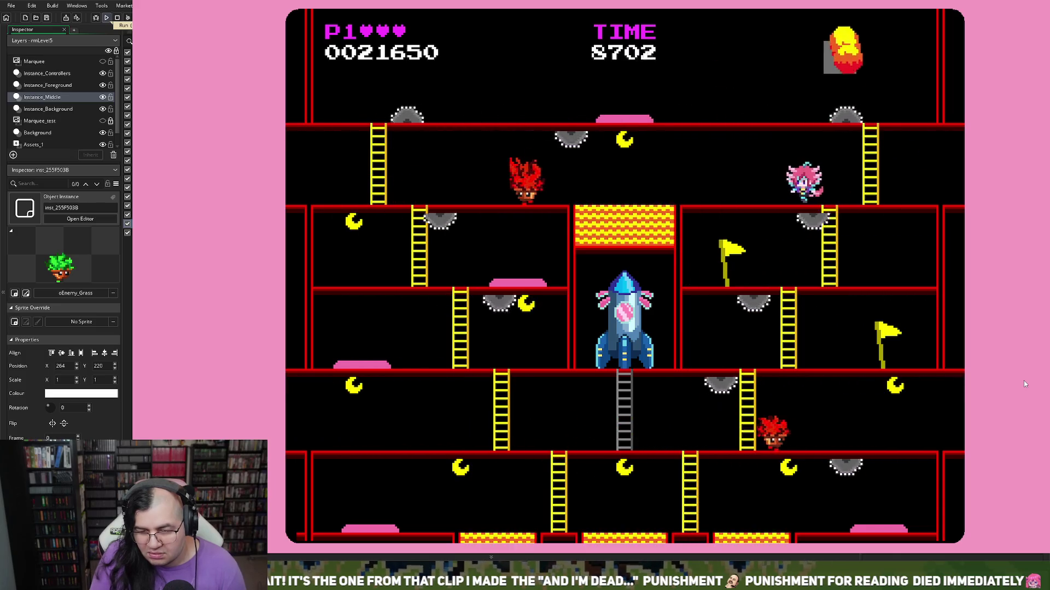
pyautogui.press('Left')
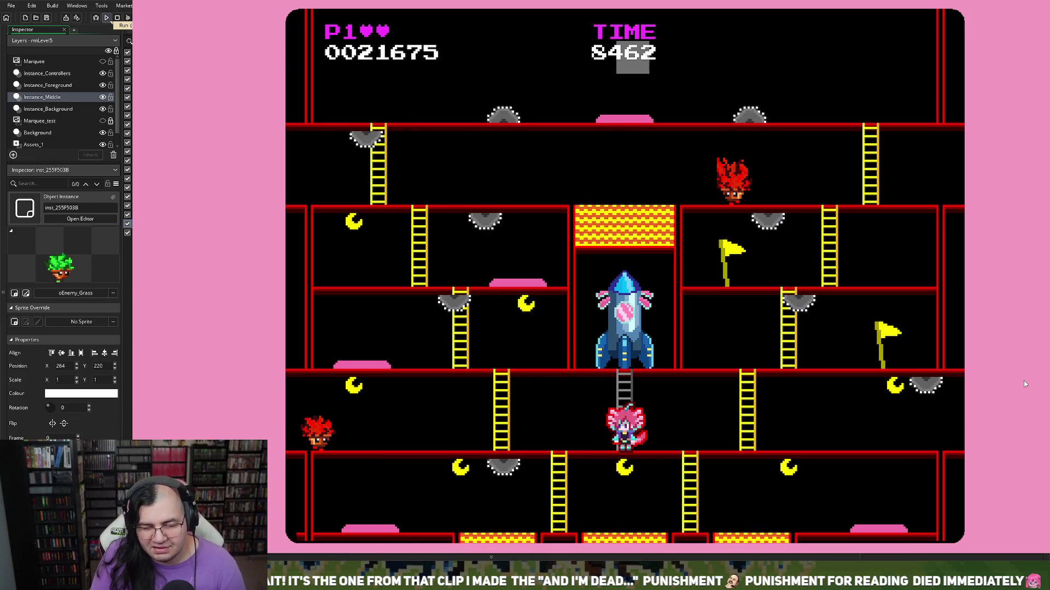
# Step: After respawning, collect bottom-floor pellets and climb again until Game Over at 65800, ranked 5th
pyautogui.press('Left')
pyautogui.press('Down')
pyautogui.press('Right')
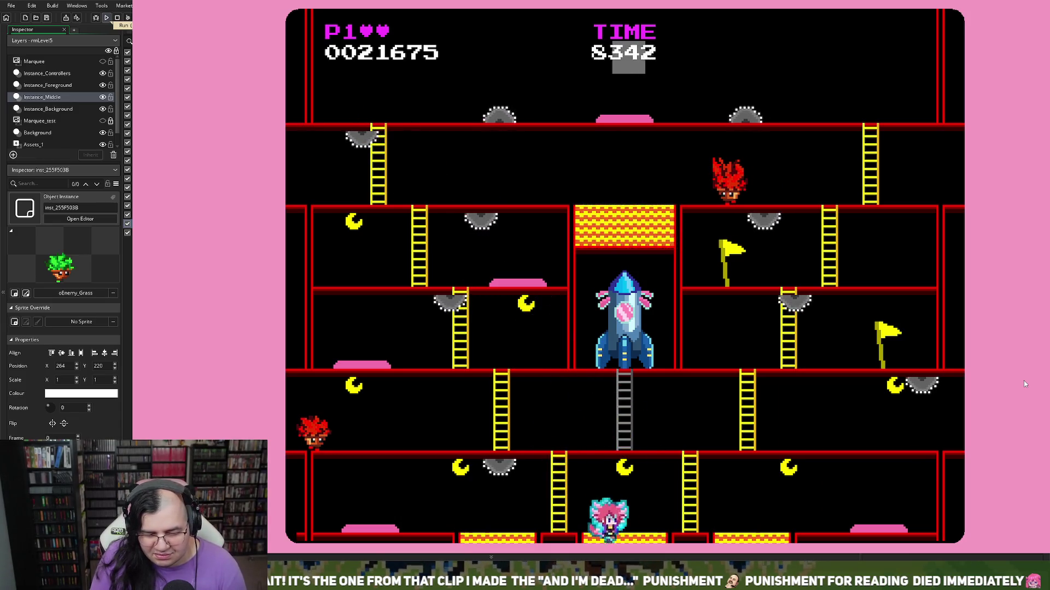
pyautogui.press('Left')
pyautogui.press('Left')
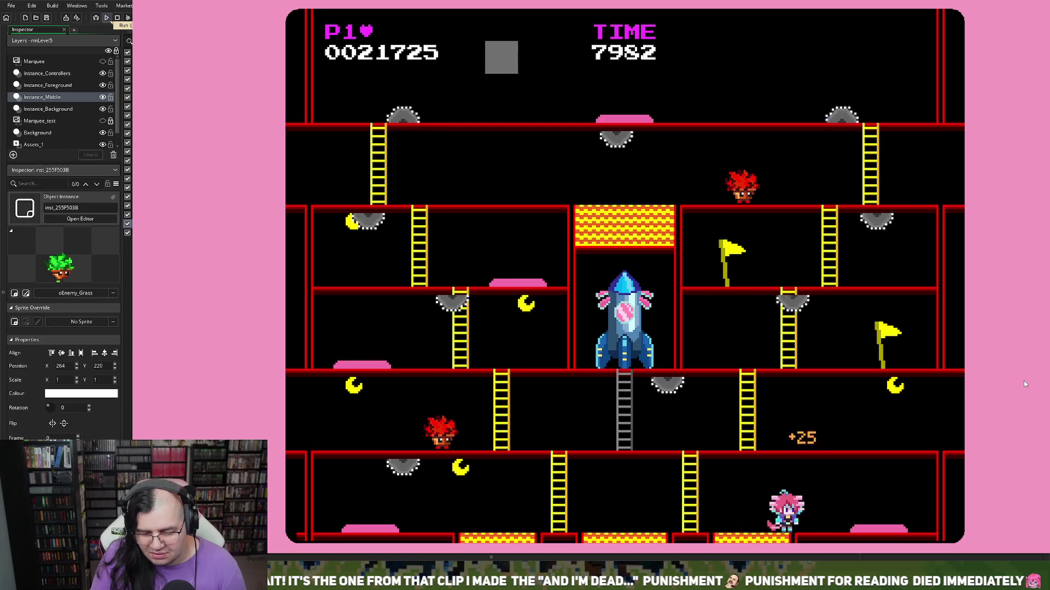
pyautogui.press('Right')
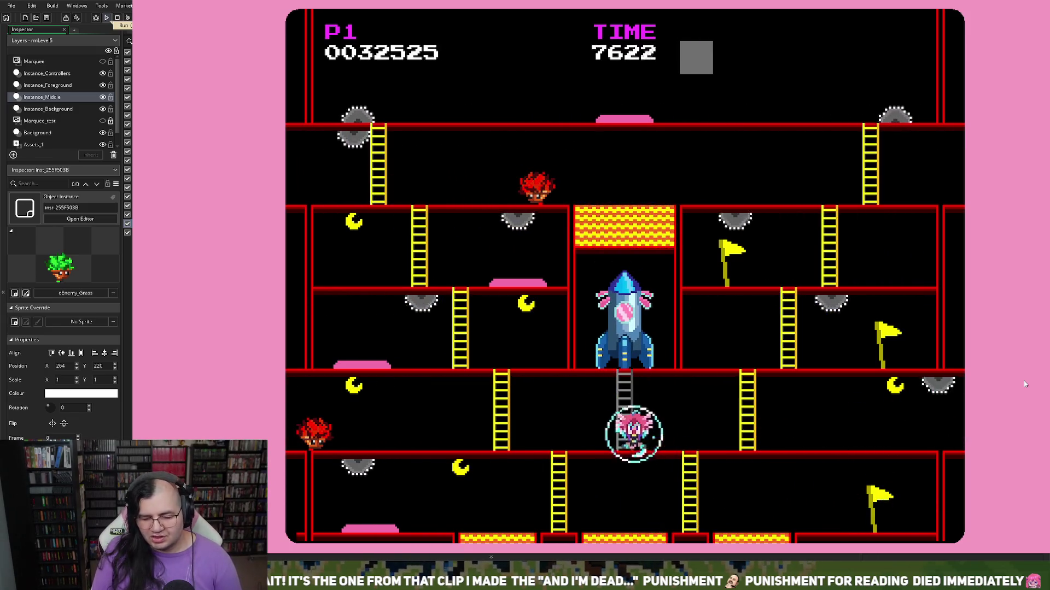
pyautogui.press('Left')
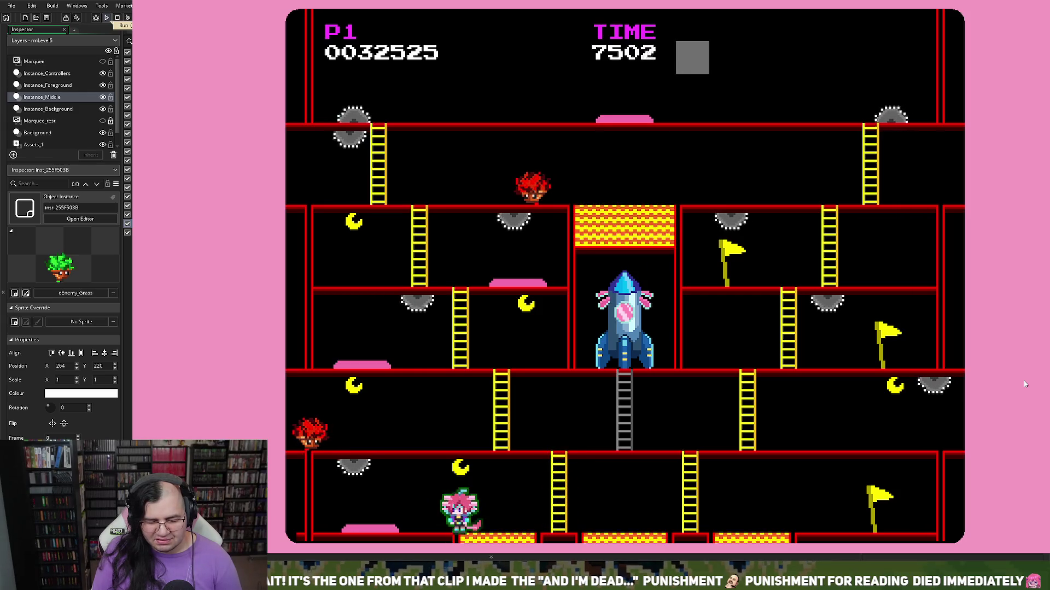
pyautogui.press('space')
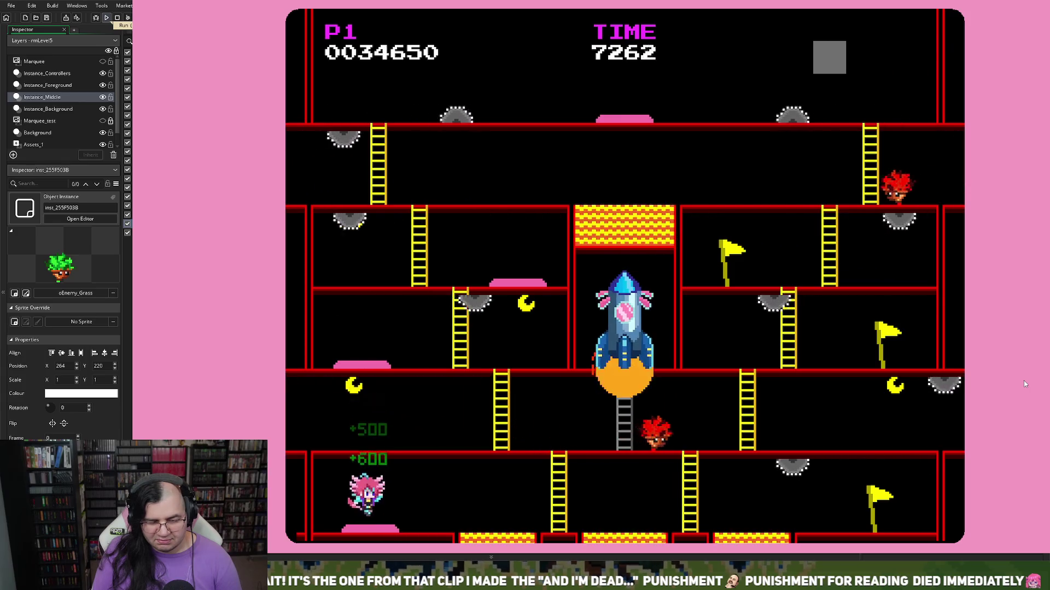
pyautogui.press('Right')
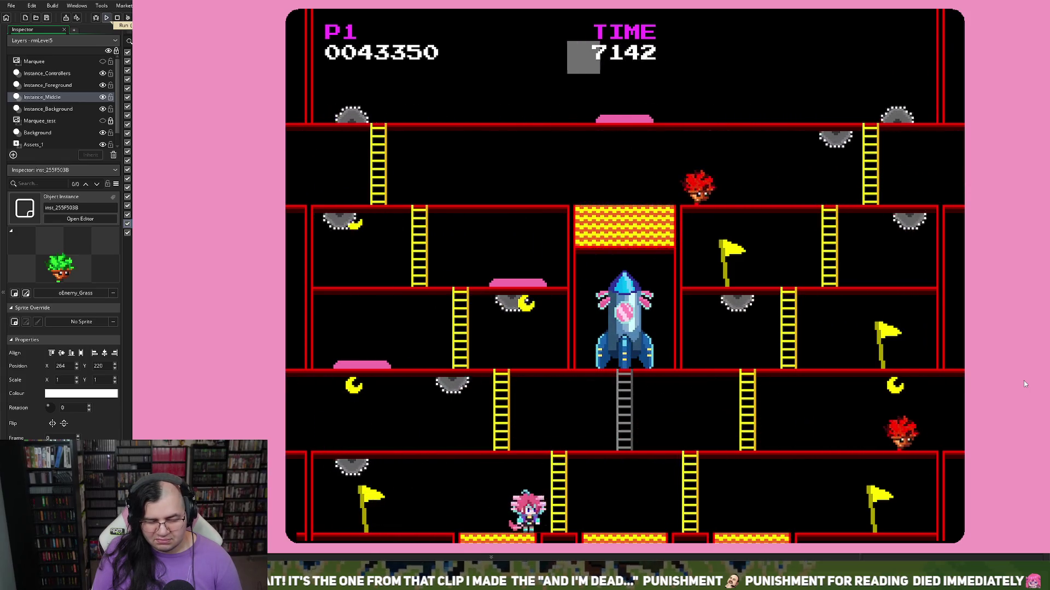
pyautogui.press('Up')
pyautogui.press('Up')
pyautogui.press('Left')
pyautogui.press('Up')
pyautogui.press('Left')
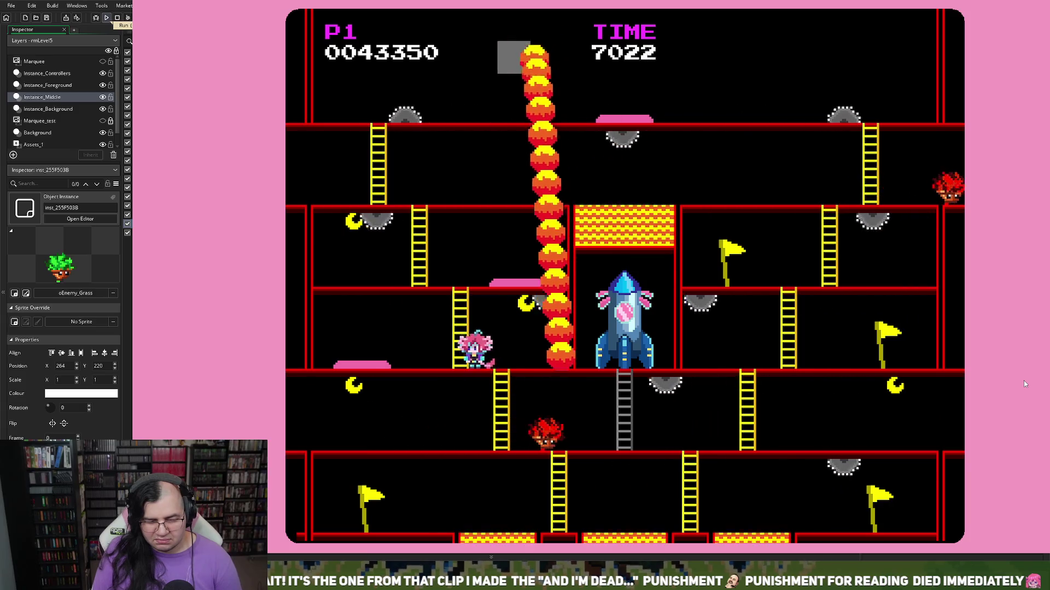
pyautogui.press('Right')
pyautogui.press('Left')
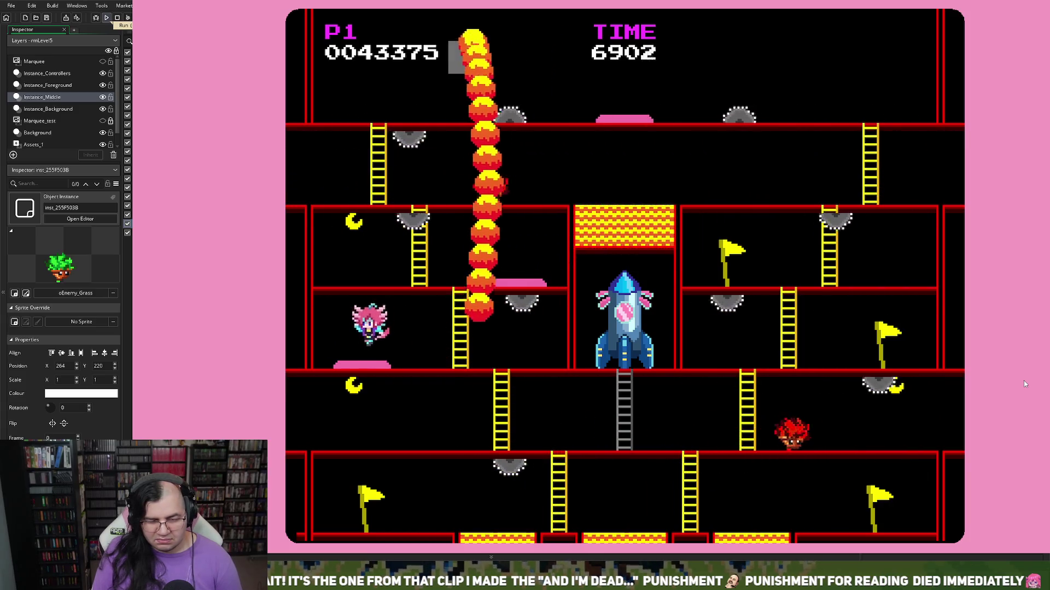
pyautogui.press('Right')
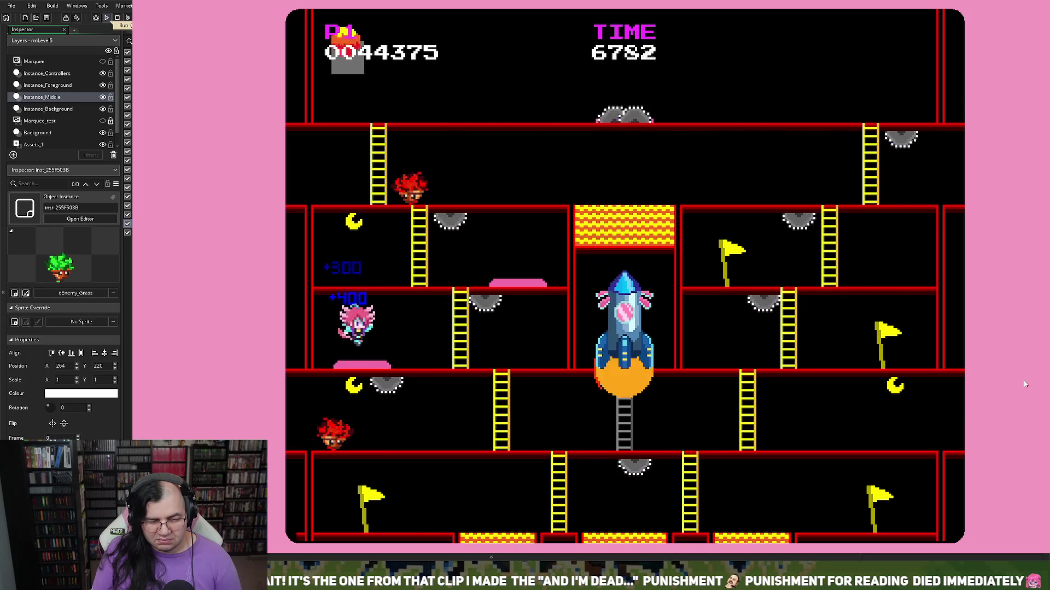
pyautogui.press('Left')
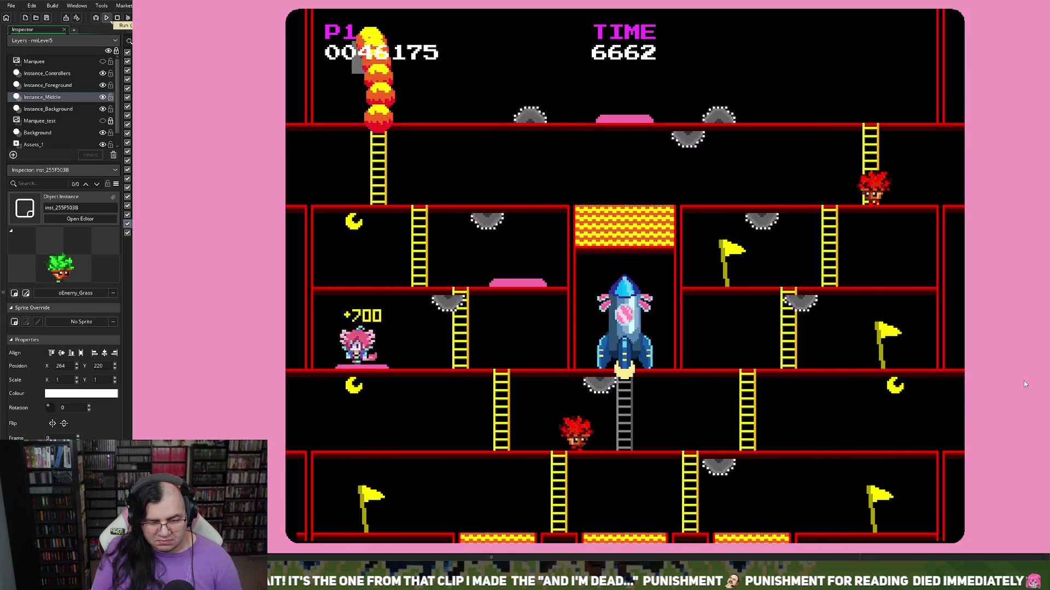
pyautogui.press('Right')
pyautogui.press('Up')
pyautogui.press('Left')
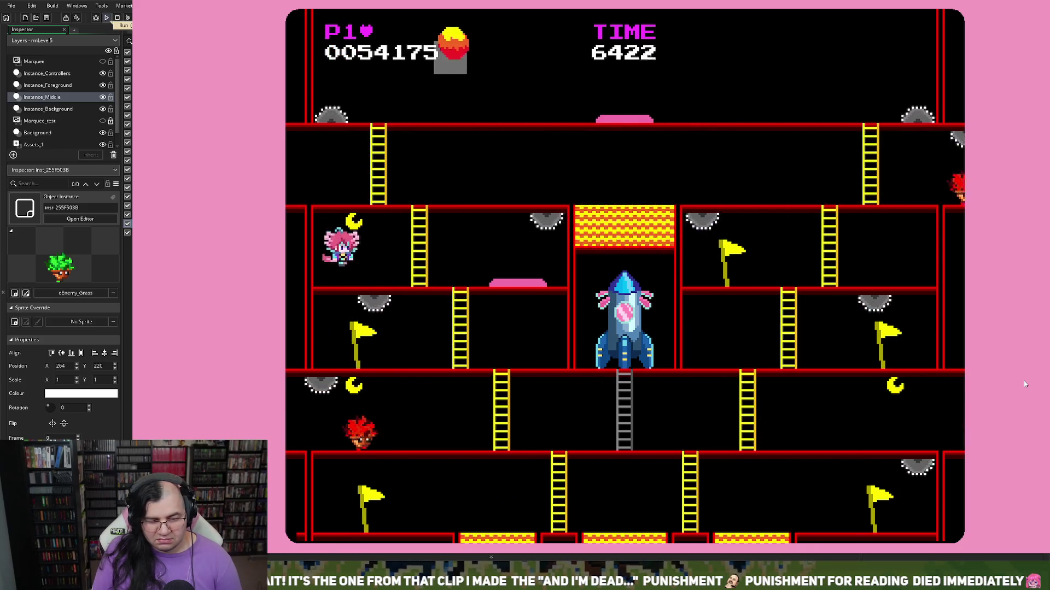
pyautogui.press('Right')
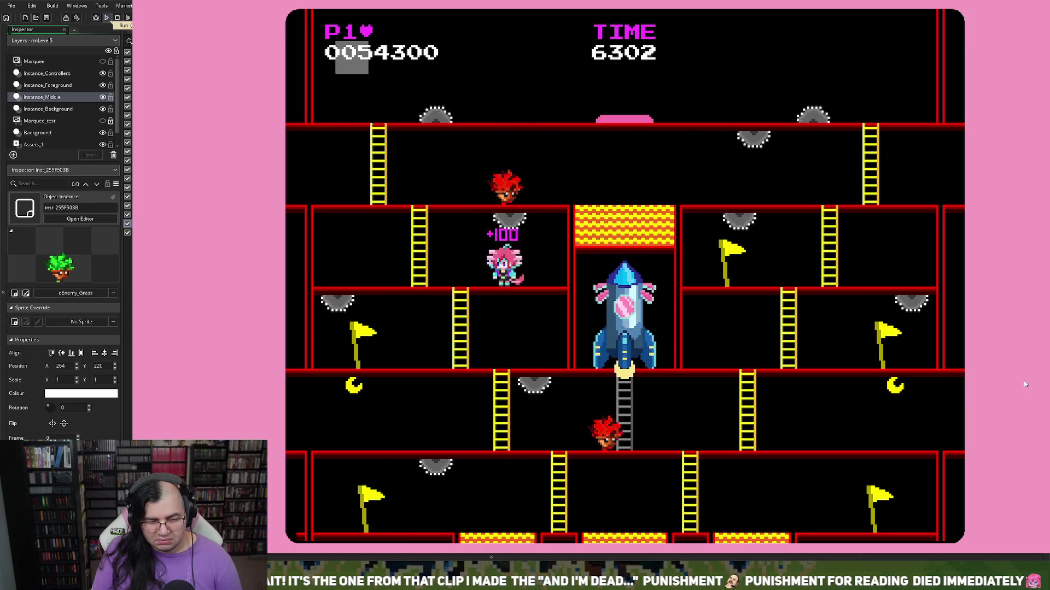
pyautogui.press('Right')
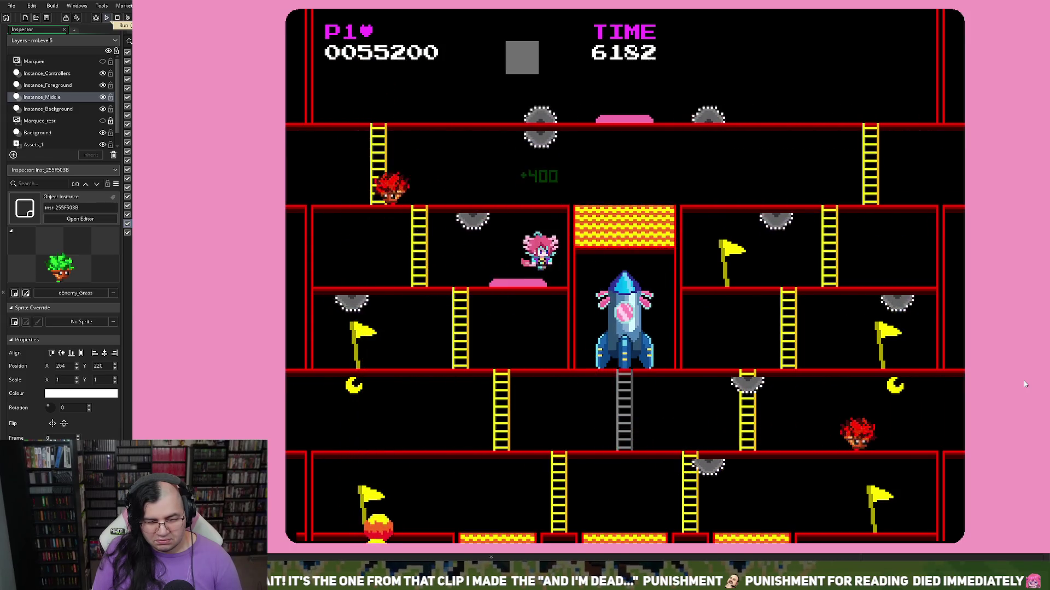
pyautogui.press('Left')
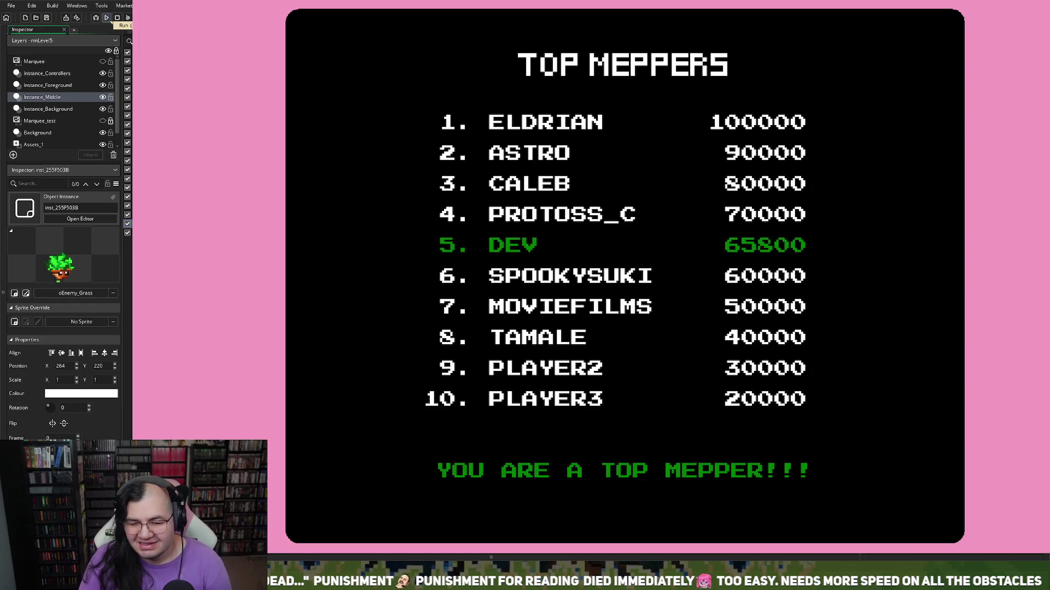
# Step: Quit the finished game and close the rmLevel5 room tab
pyautogui.press('Escape')
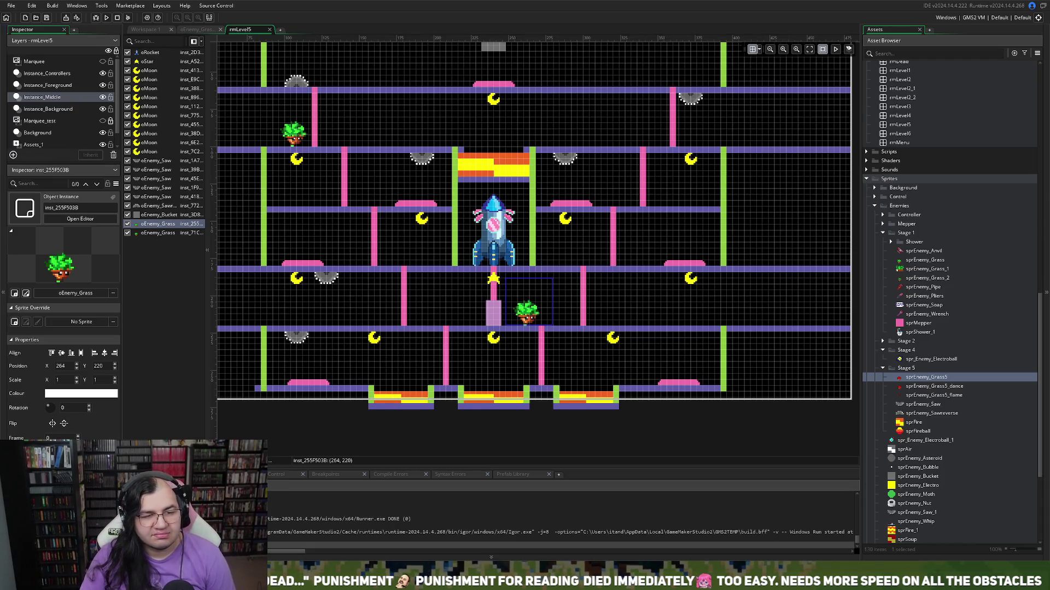
pyautogui.click(269, 29)
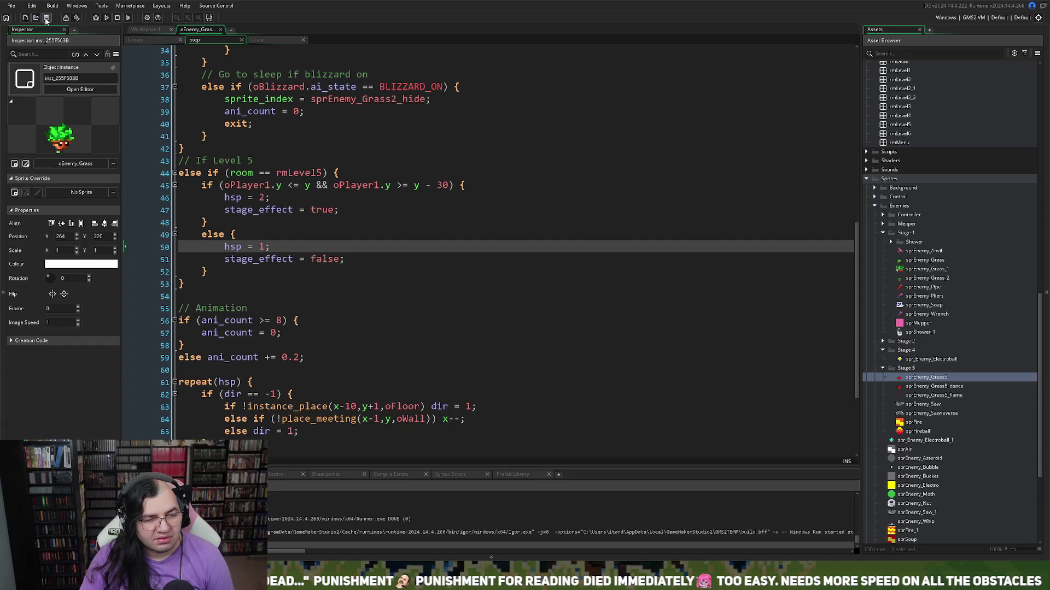
# Step: Close the oEnemy_Grass Step event code, then the oEnemy_Grass object editor
pyautogui.scroll(2, 243, 54)
pyautogui.click(241, 40)
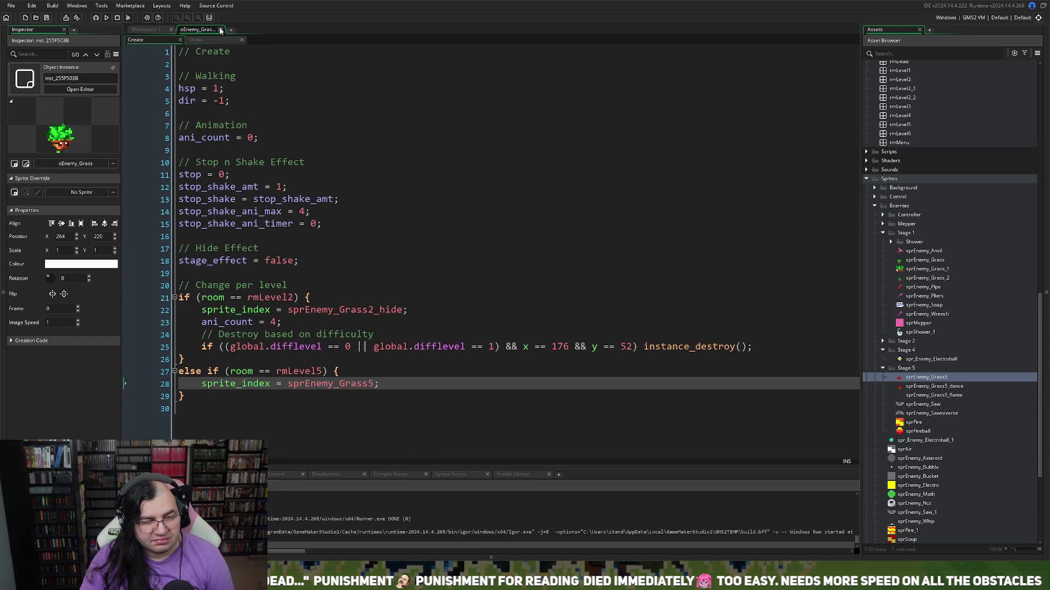
pyautogui.click(220, 30)
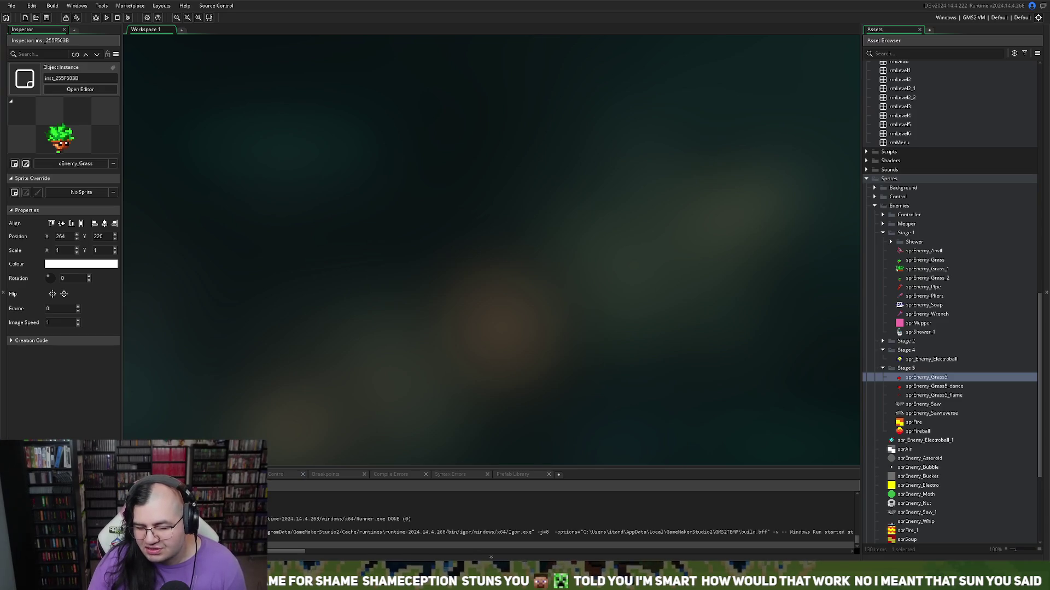
# Step: Find sprEnemy_Whip in the Asset Browser, view its context menu without choosing anything, then scroll to Rooms
pyautogui.scroll(-3, 950, 303)
pyautogui.scroll(-1, 950, 301)
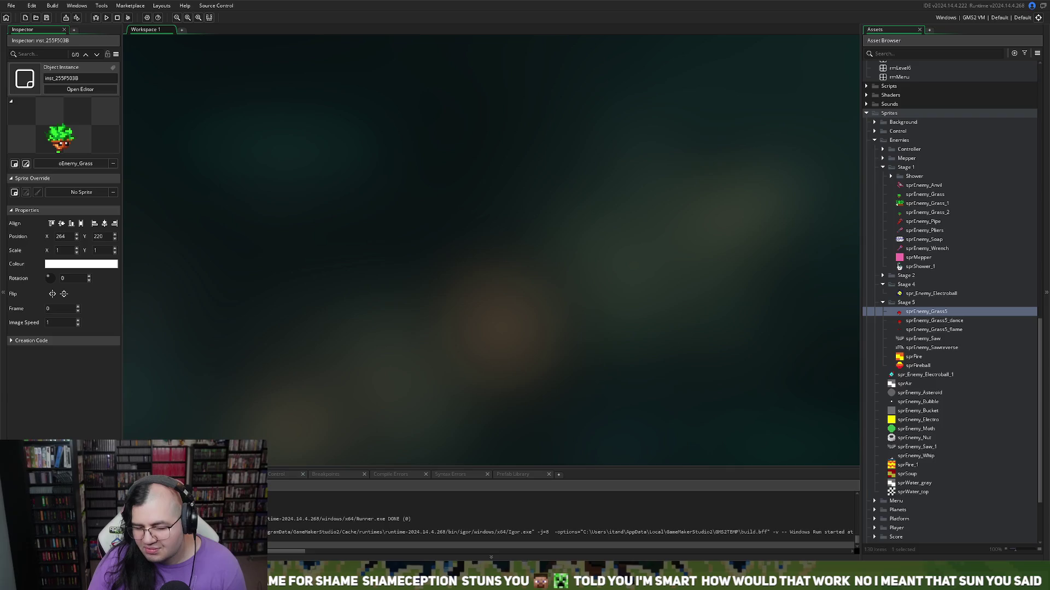
pyautogui.click(908, 456)
pyautogui.rightClick(908, 456)
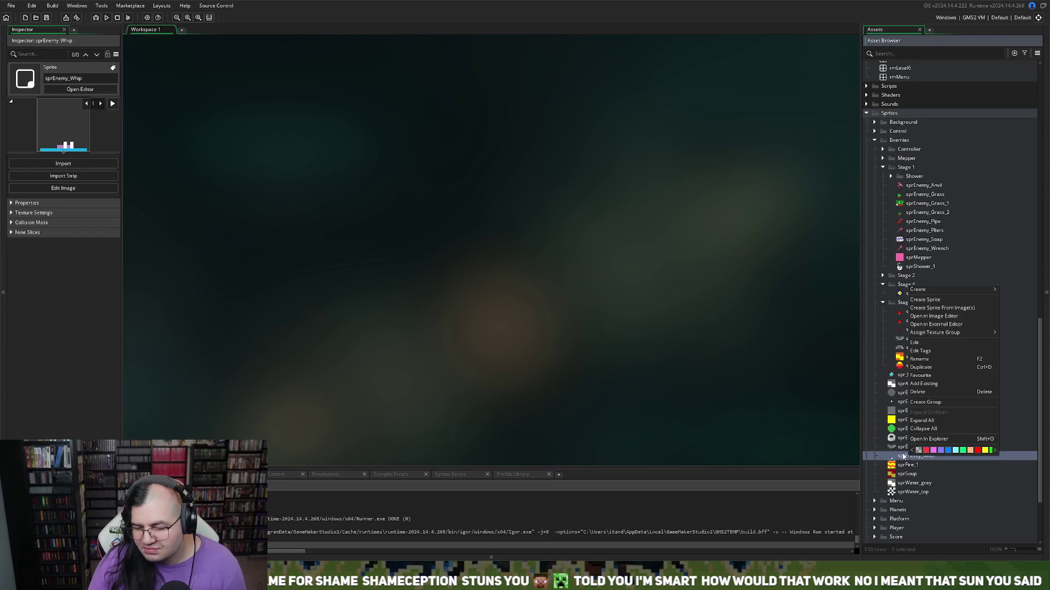
pyautogui.click(898, 457)
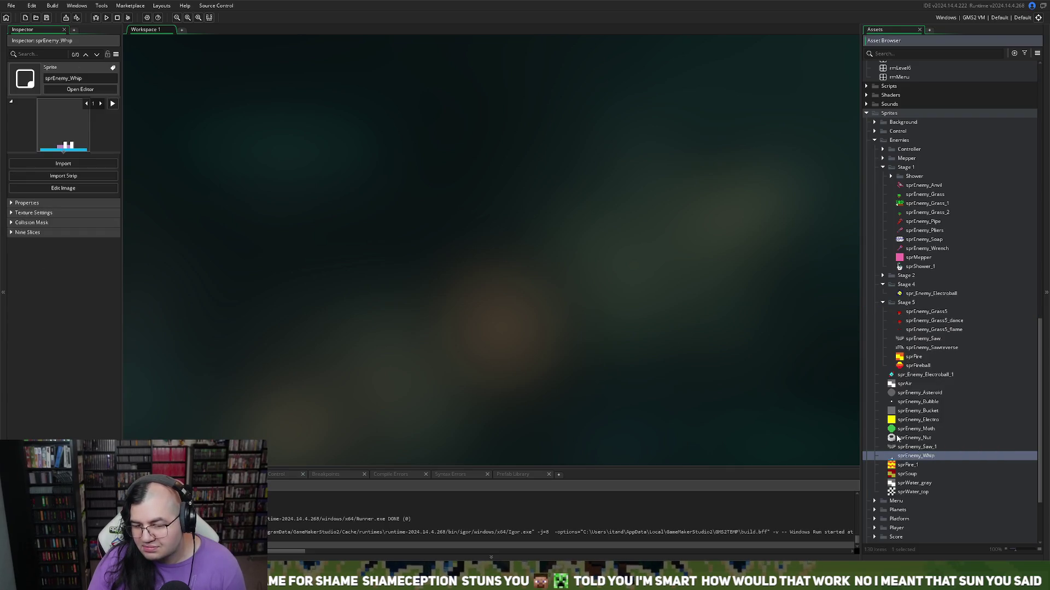
pyautogui.scroll(-4, 891, 491)
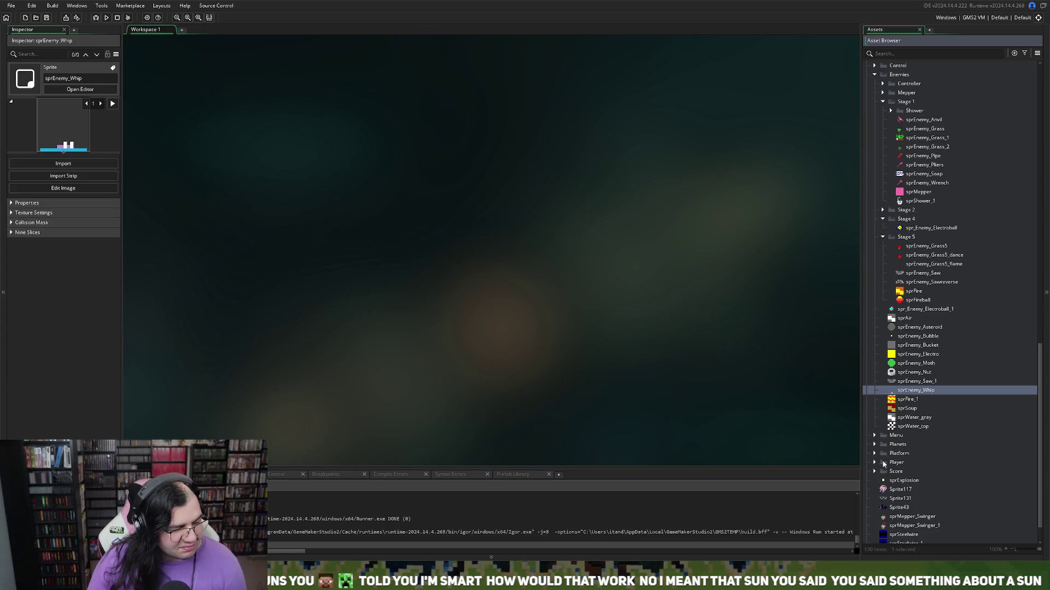
pyautogui.scroll(-2, 934, 452)
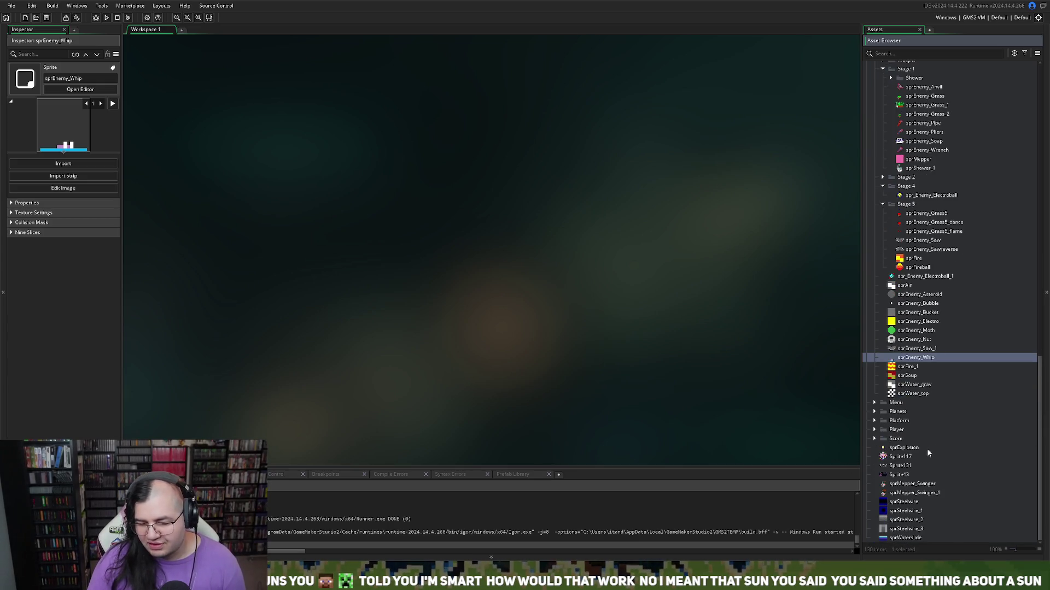
pyautogui.scroll(12, 927, 452)
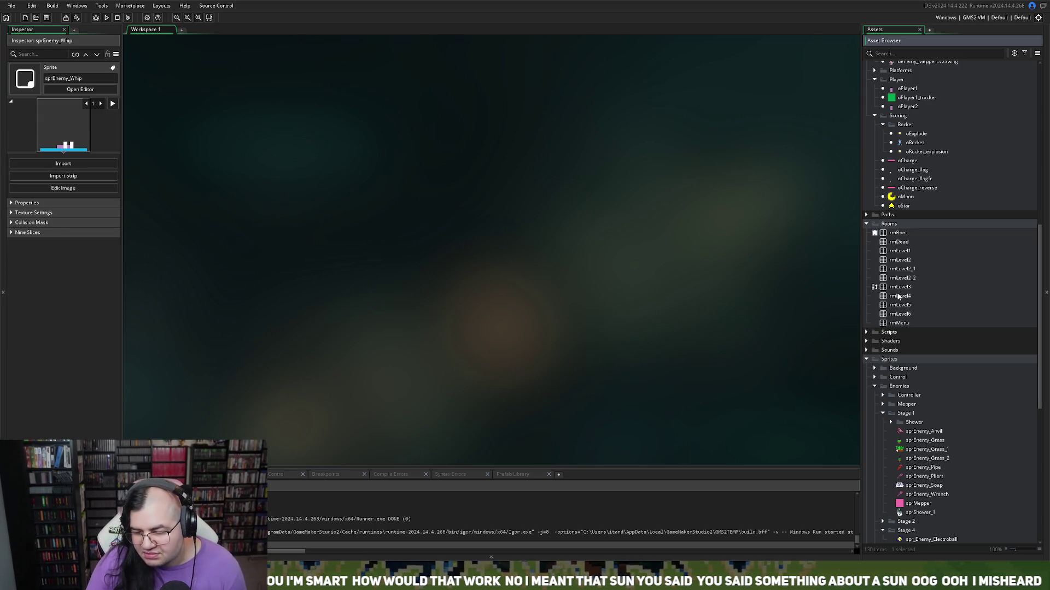
# Step: Open the rmLevel4 room and scroll the asset list down toward the Stage 4 and 5 enemy sprites
pyautogui.doubleClick(900, 296)
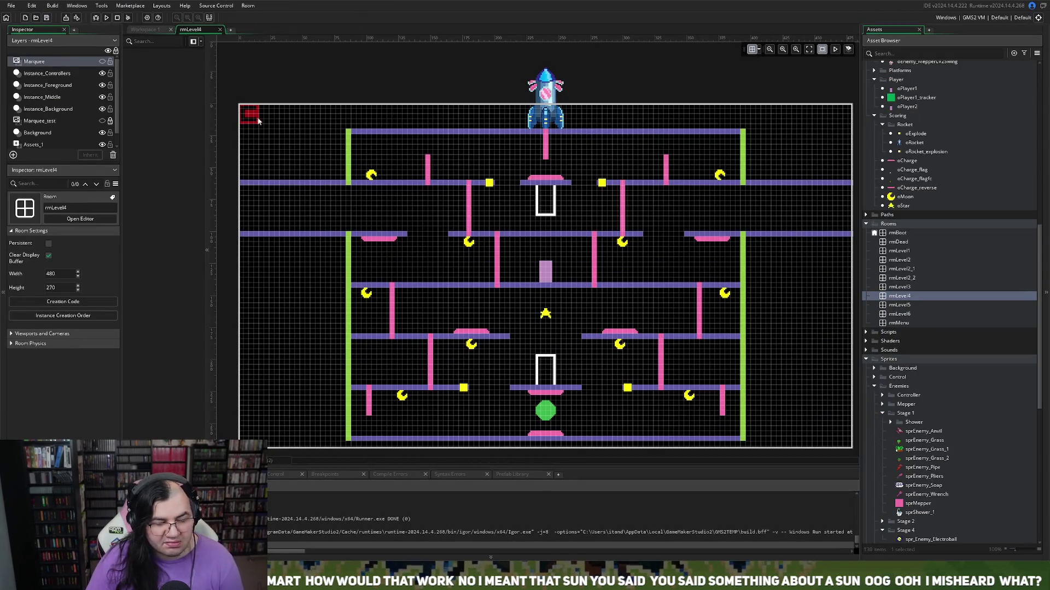
pyautogui.scroll(-9, 984, 410)
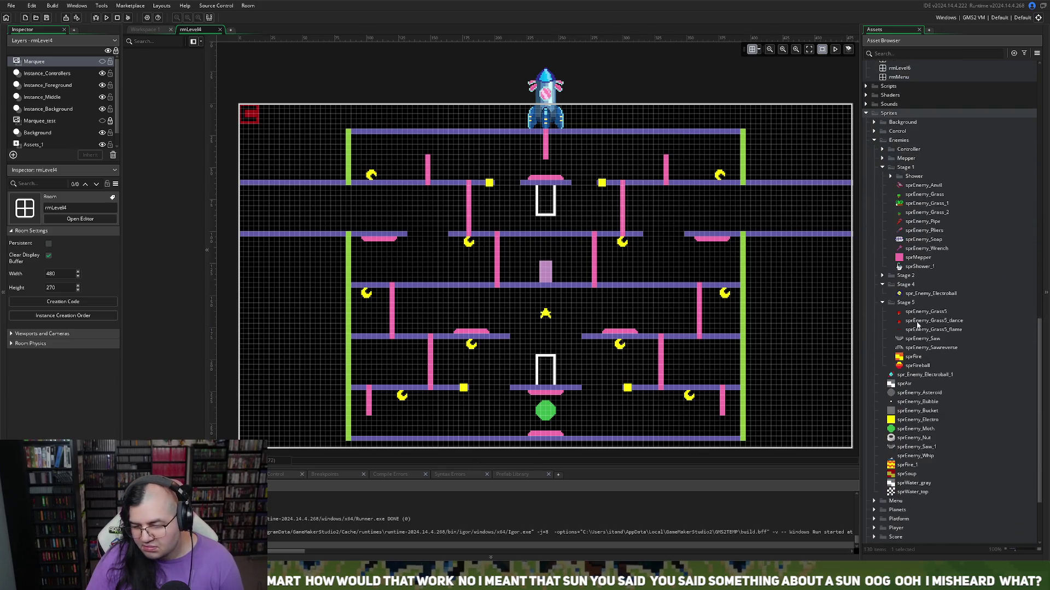
# Step: Duplicate sprEnemy_Grass5, rename the copy sprEnemy_Grass4 and drag it into the Stage 4 folder
pyautogui.click(924, 294)
pyautogui.rightClick(916, 296)
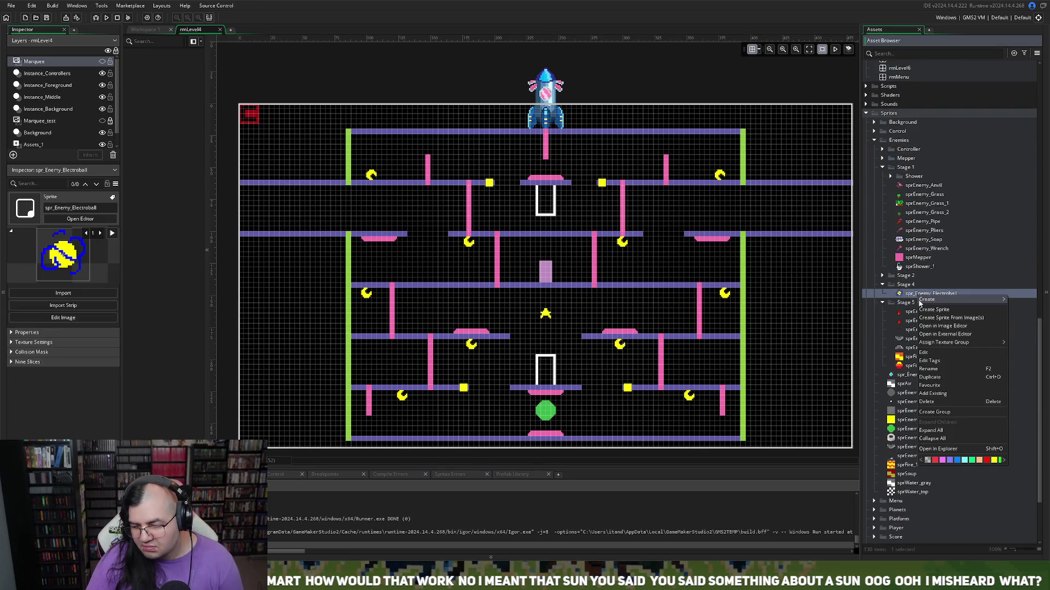
pyautogui.moveTo(924, 300)
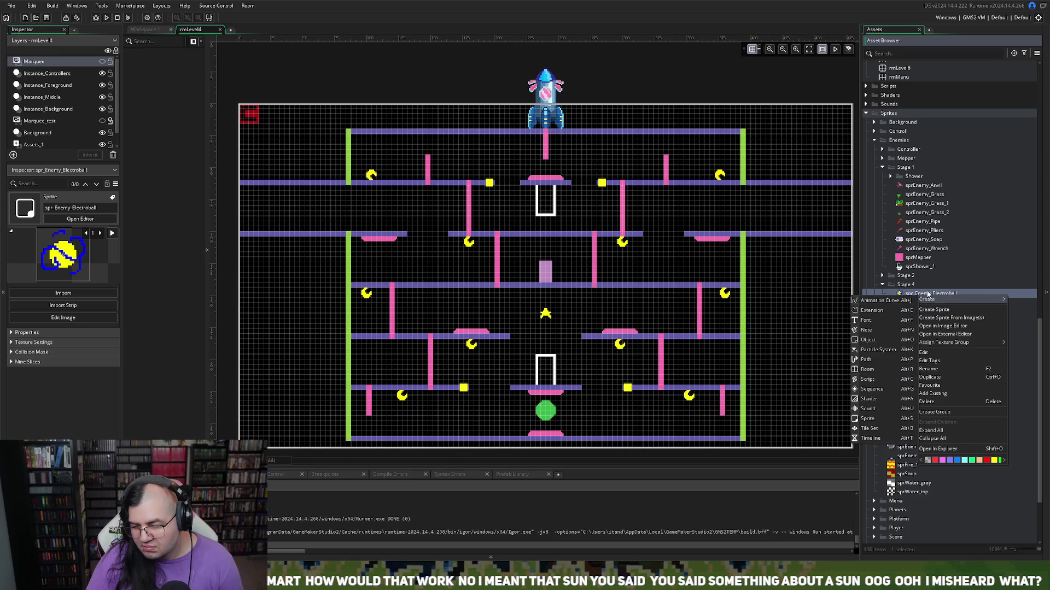
pyautogui.press('Escape')
pyautogui.rightClick(912, 312)
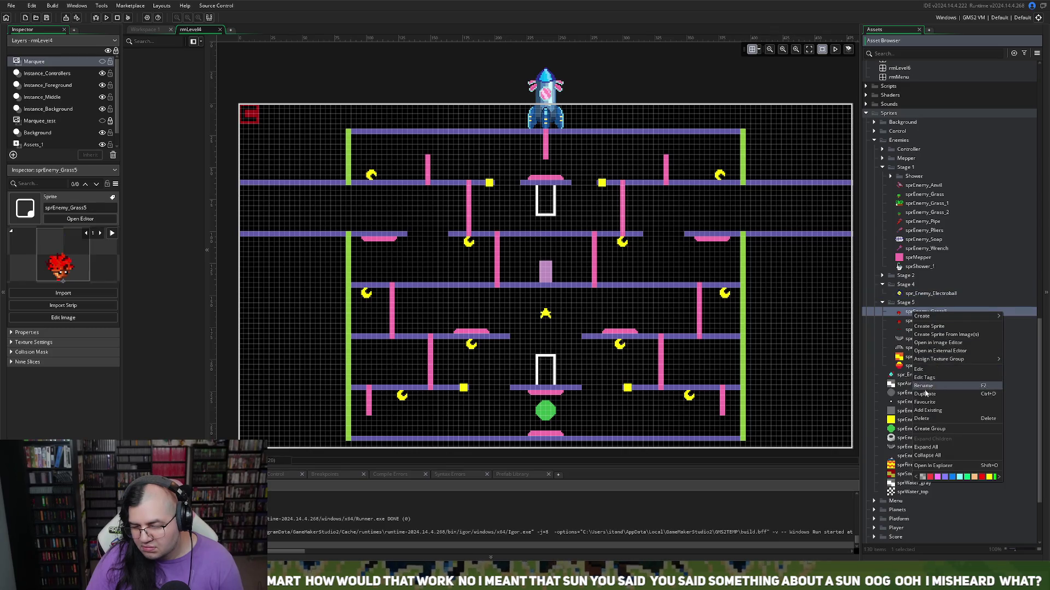
pyautogui.click(924, 394)
pyautogui.click(912, 321)
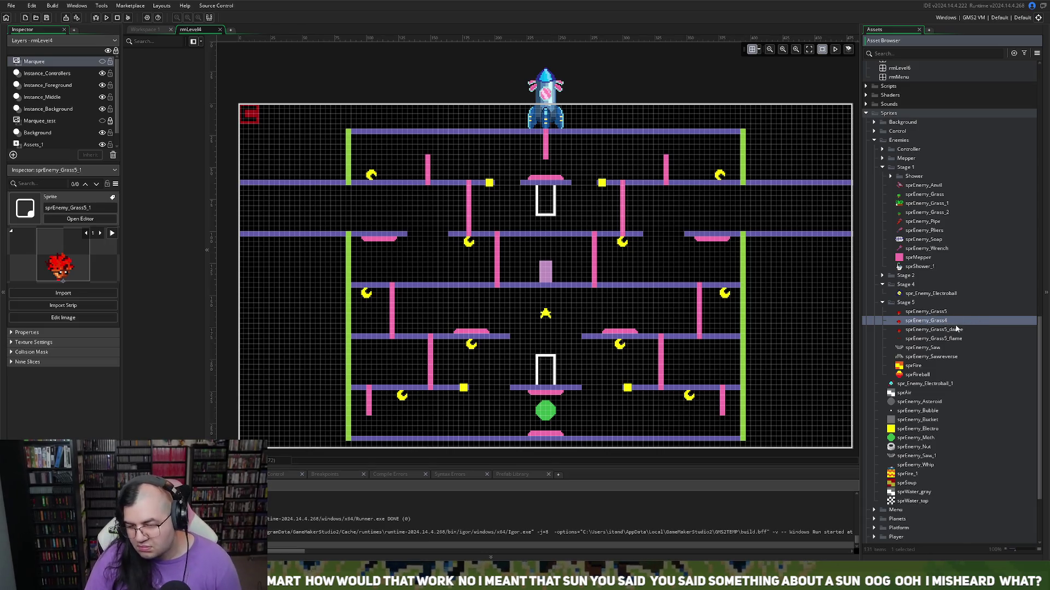
pyautogui.press('Return')
pyautogui.moveTo(908, 314); pyautogui.dragTo(917, 295)
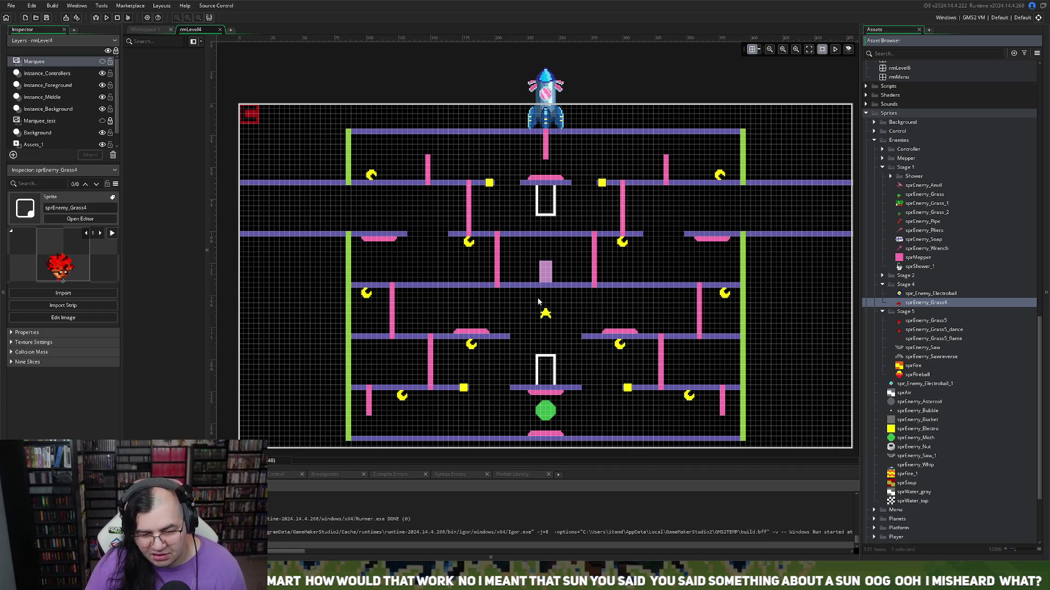
# Step: Open the yellow-and-blue sprEnemy_Grass4, play and pause its animation, then open its frames for editing
pyautogui.doubleClick(924, 302)
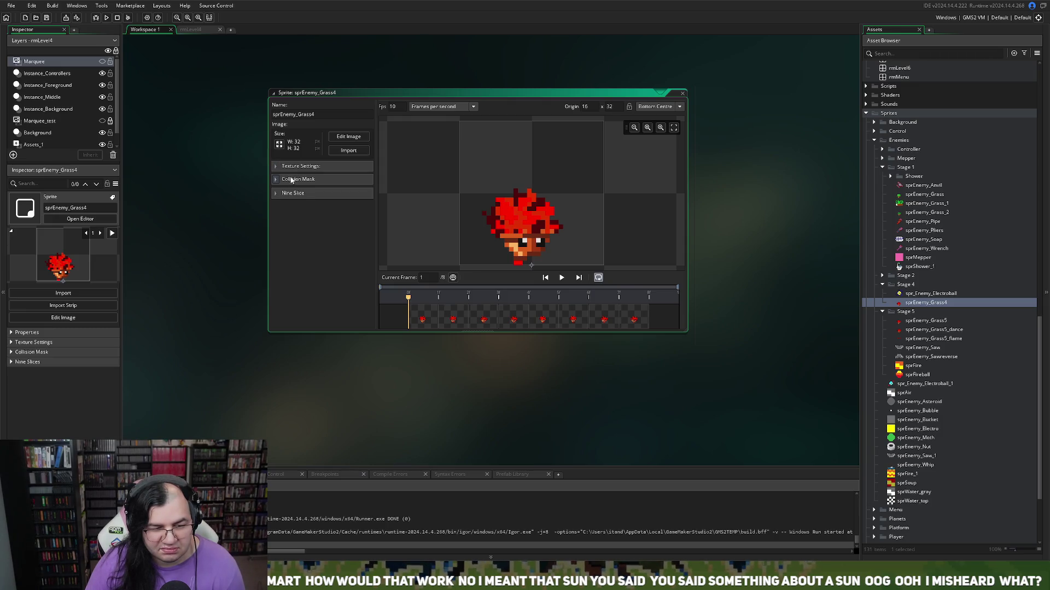
pyautogui.click(495, 363)
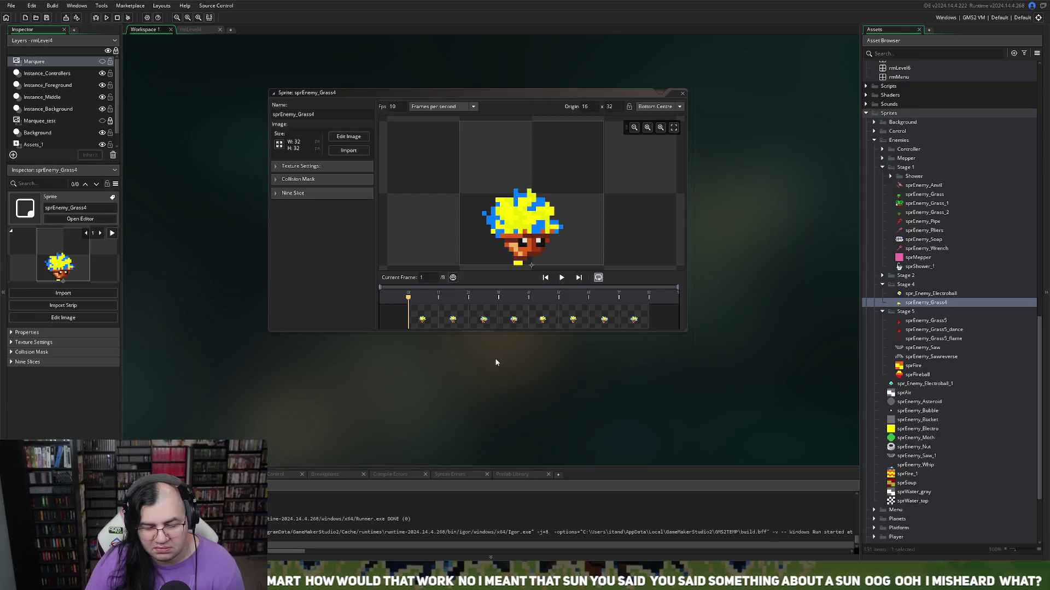
pyautogui.click(562, 277)
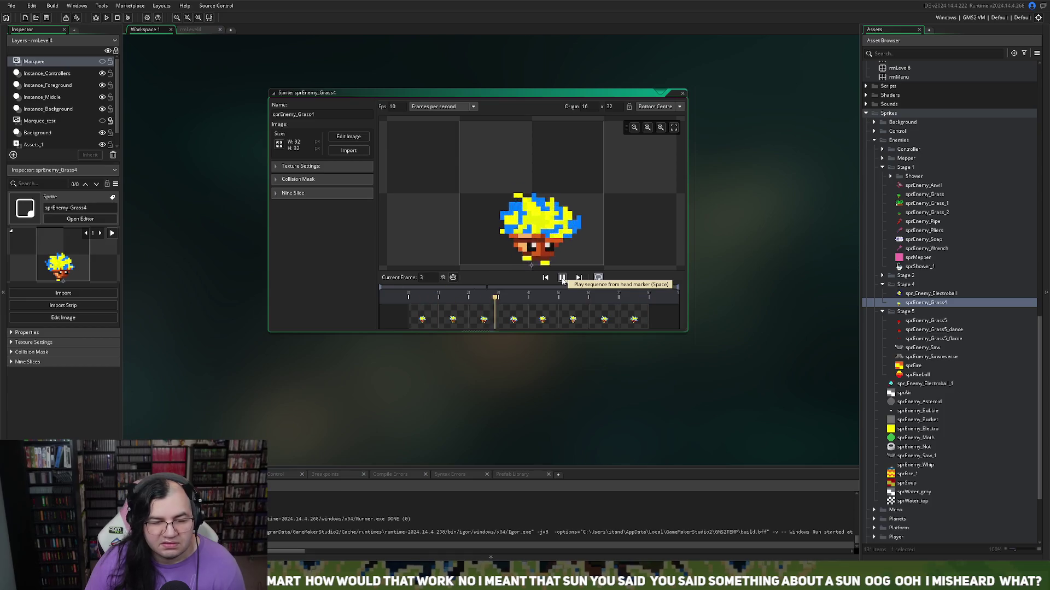
pyautogui.click(562, 277)
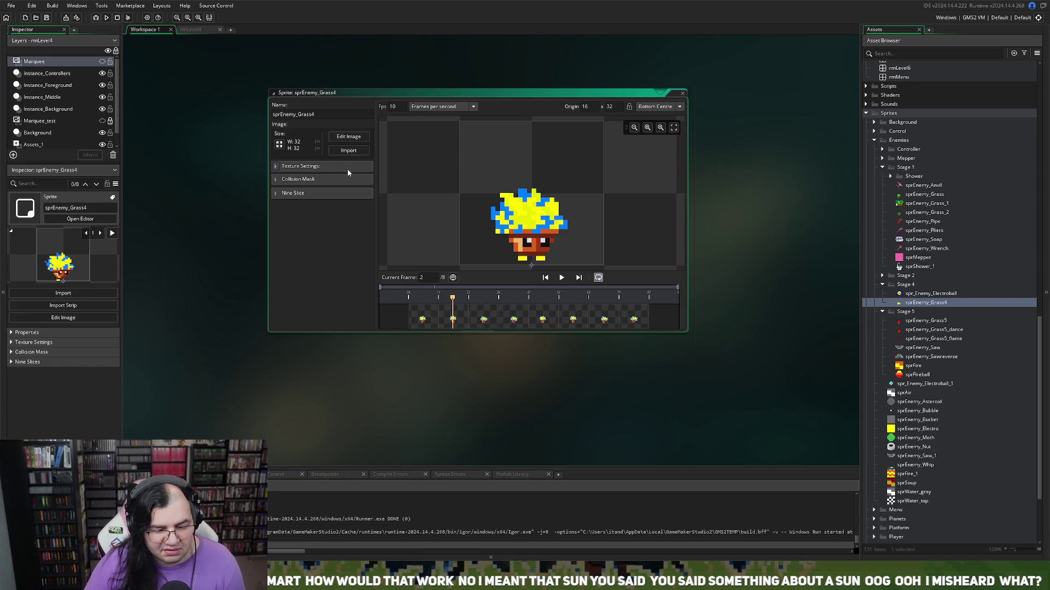
pyautogui.click(354, 139)
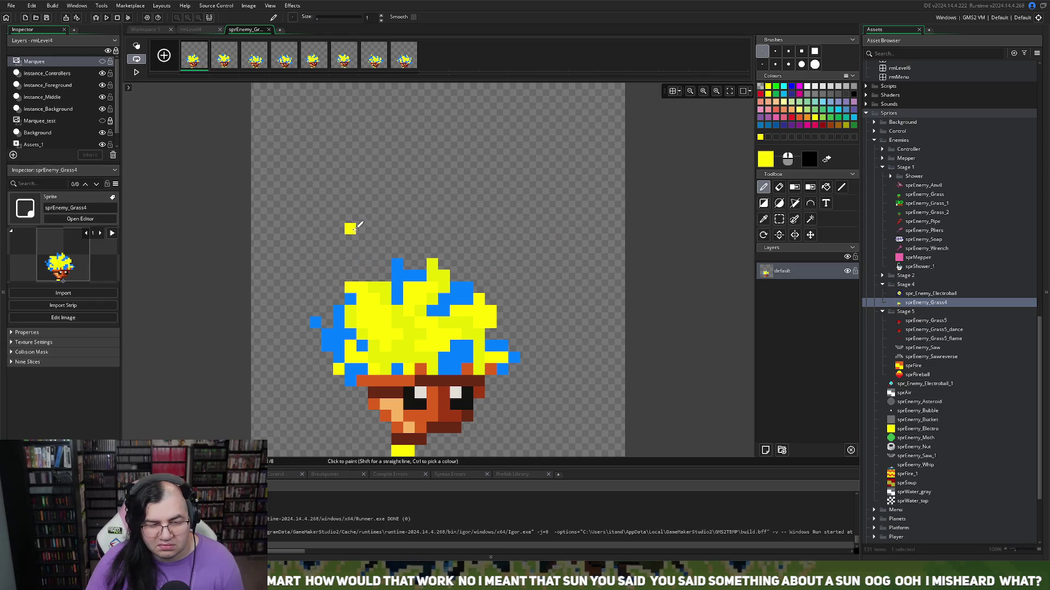
# Step: Try yellow spark strokes and ellipse outlines around the head, keeping a final yellow ellipse
pyautogui.moveTo(386, 206); pyautogui.dragTo(491, 229)
pyautogui.moveTo(526, 275); pyautogui.dragTo(538, 287)
pyautogui.hotkey('ctrl', 'z')
pyautogui.hotkey('ctrl', 'z')
pyautogui.hotkey('ctrl', 'z')
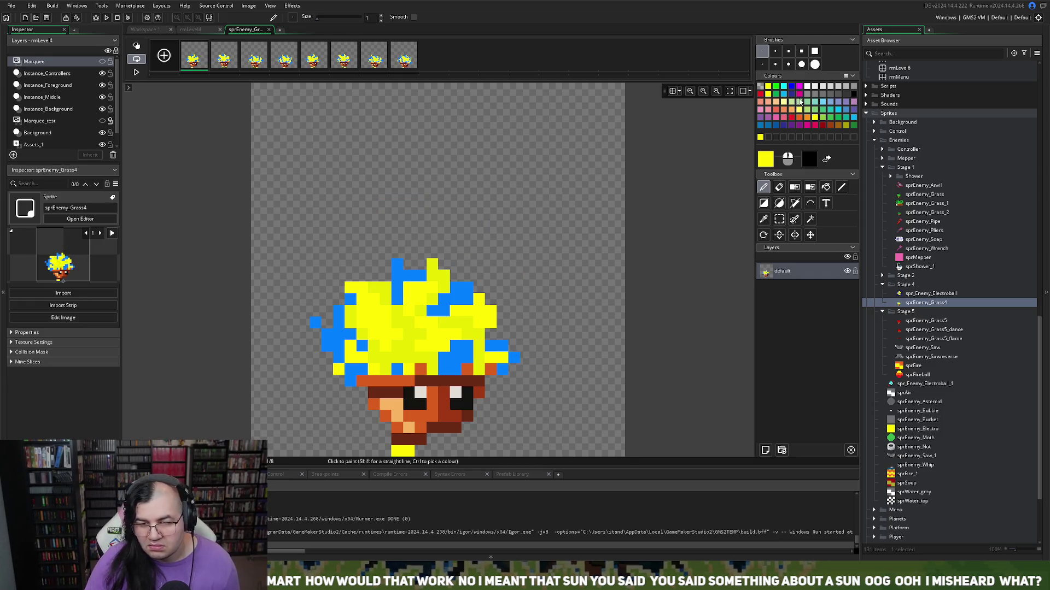
pyautogui.click(779, 203)
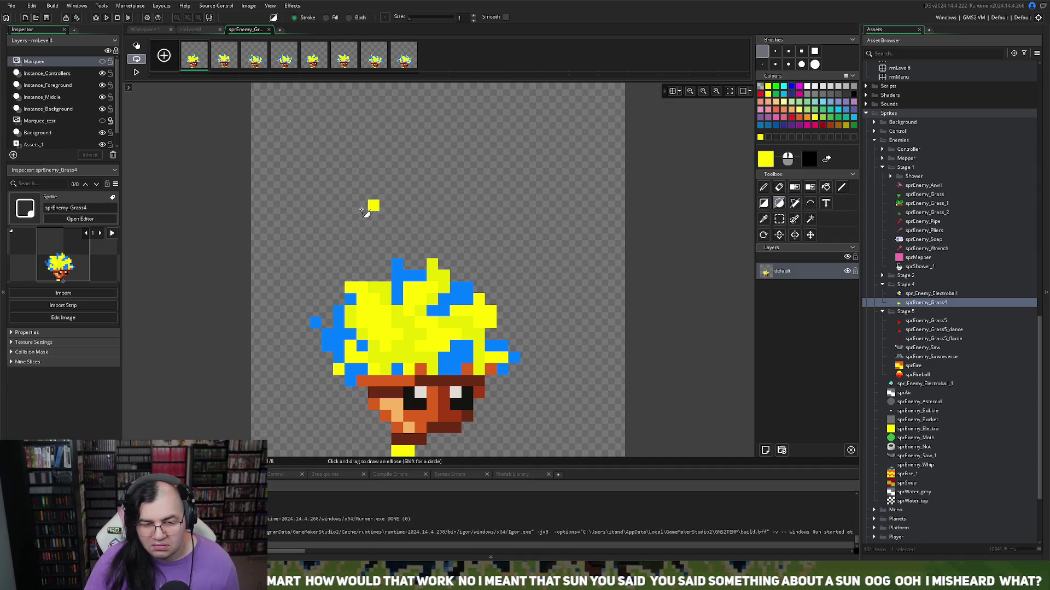
pyautogui.moveTo(291, 169)
pyautogui.mouseDown()
pyautogui.moveTo(536, 402)
pyautogui.moveTo(490, 448)
pyautogui.moveTo(384, 466)
pyautogui.moveTo(406, 458)
pyautogui.mouseUp()
pyautogui.hotkey('ctrl', 'z')
pyautogui.moveTo(357, 181)
pyautogui.mouseDown()
pyautogui.moveTo(504, 547)
pyautogui.moveTo(562, 547)
pyautogui.moveTo(438, 547)
pyautogui.mouseUp()
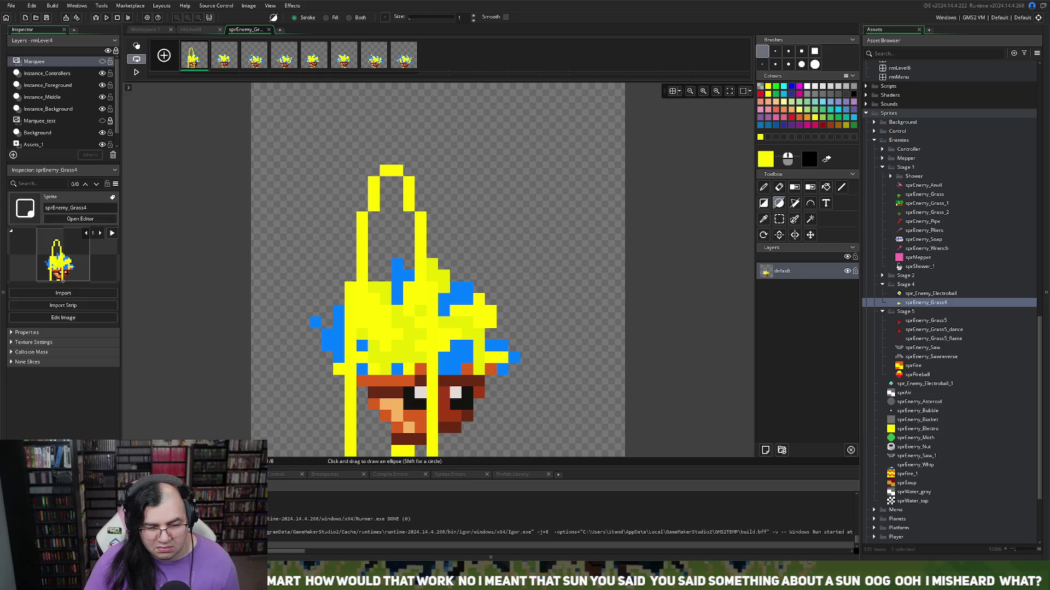
pyautogui.hotkey('ctrl', 'z')
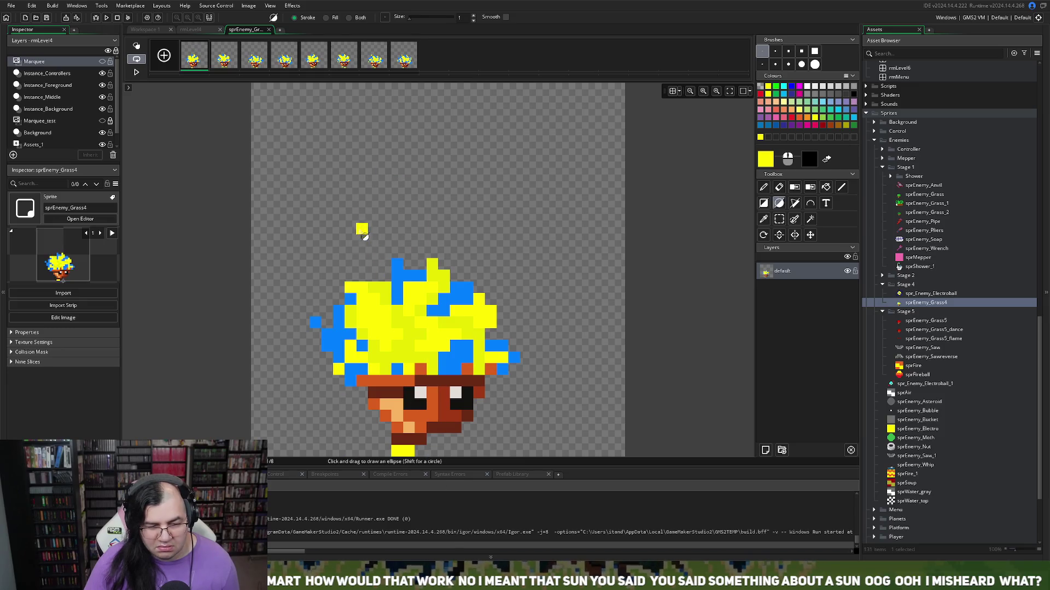
pyautogui.moveTo(360, 192)
pyautogui.mouseDown()
pyautogui.moveTo(463, 481)
pyautogui.moveTo(519, 492)
pyautogui.moveTo(453, 493)
pyautogui.moveTo(476, 497)
pyautogui.mouseUp()
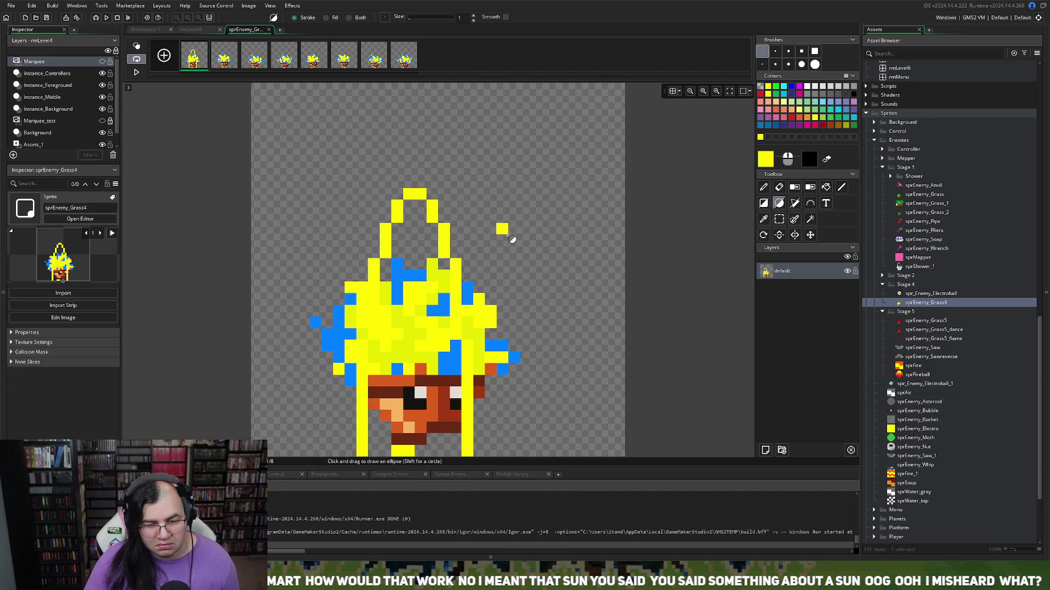
# Step: Add yellow spark bars and blocks around the sprite, undoing the last ones
pyautogui.moveTo(513, 241); pyautogui.dragTo(573, 240)
pyautogui.moveTo(572, 287); pyautogui.dragTo(572, 299)
pyautogui.moveTo(538, 393); pyautogui.dragTo(526, 381)
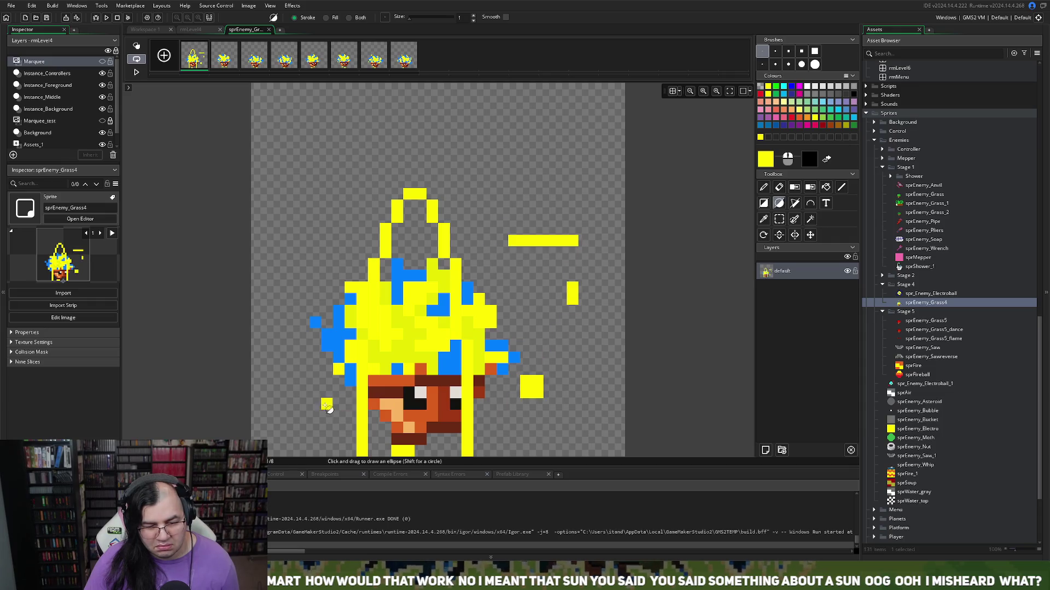
pyautogui.moveTo(306, 424); pyautogui.dragTo(289, 402)
pyautogui.moveTo(292, 339); pyautogui.dragTo(291, 283)
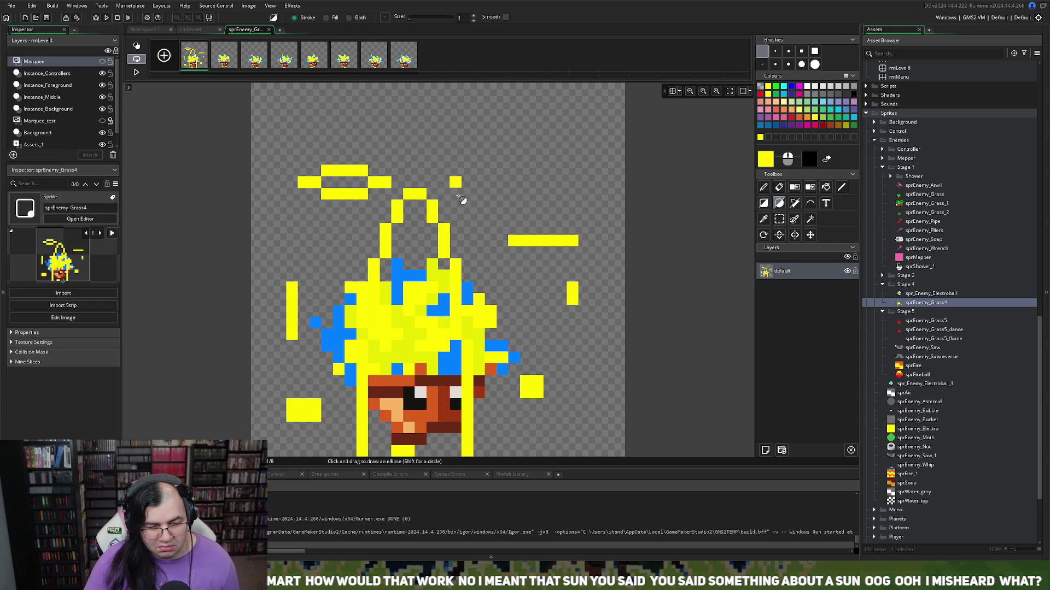
pyautogui.moveTo(584, 299); pyautogui.dragTo(599, 306)
pyautogui.hotkey('ctrl', 'z')
pyautogui.hotkey('ctrl', 'z')
pyautogui.hotkey('ctrl', 'z')
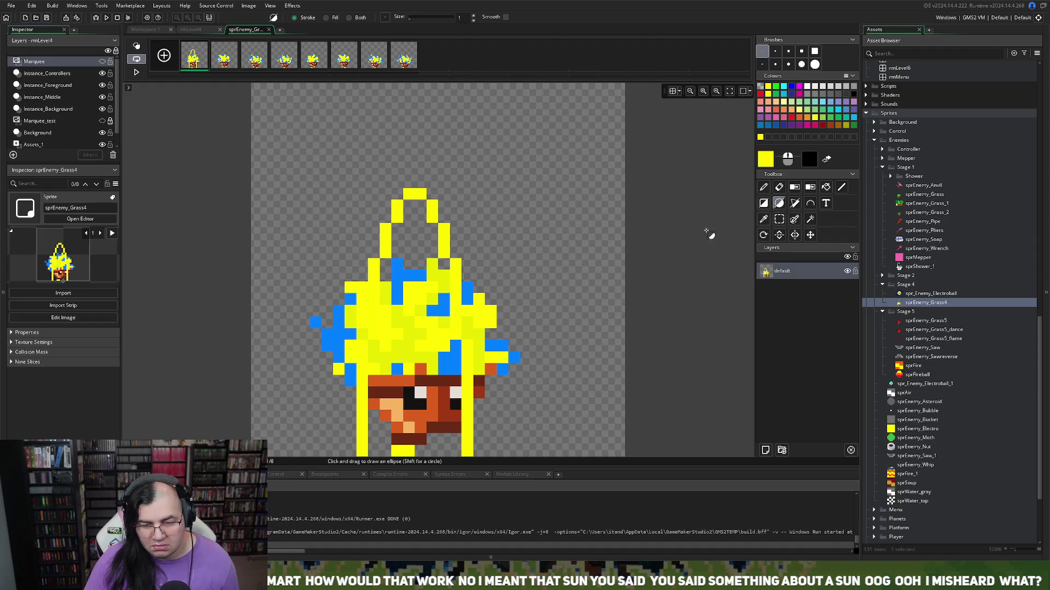
# Step: Sketch freehand yellow lightning strokes on both sides of the head with the Pencil
pyautogui.click(764, 188)
pyautogui.moveTo(514, 230)
pyautogui.mouseDown()
pyautogui.moveTo(591, 217)
pyautogui.moveTo(584, 303)
pyautogui.mouseUp()
pyautogui.moveTo(572, 345); pyautogui.dragTo(523, 418)
pyautogui.moveTo(315, 405); pyautogui.dragTo(280, 283)
pyautogui.click(326, 200)
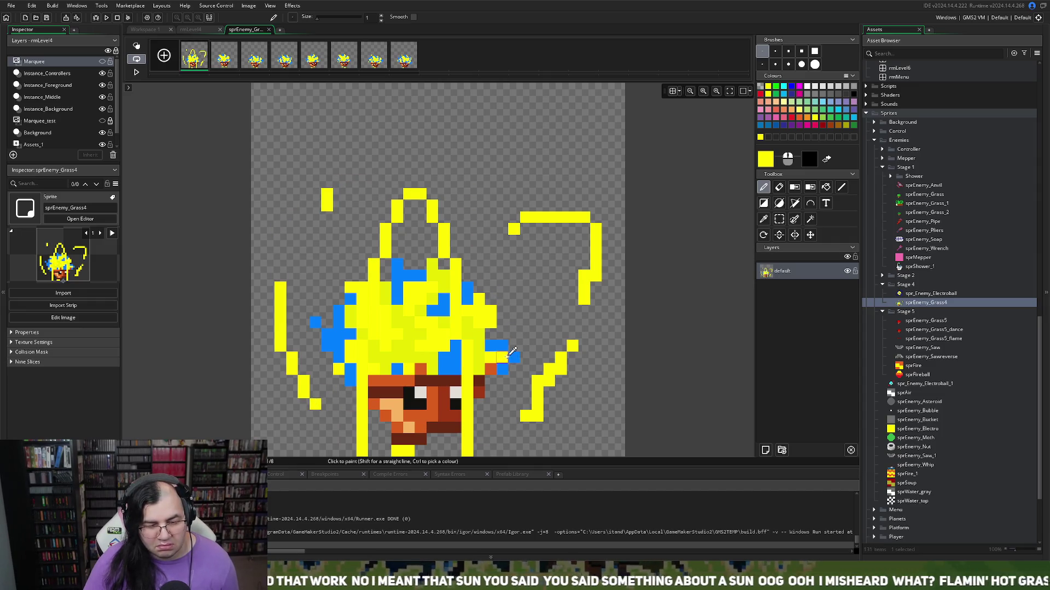
pyautogui.hotkey('ctrl', 'z')
pyautogui.hotkey('ctrl', 'z')
pyautogui.hotkey('ctrl', 'z')
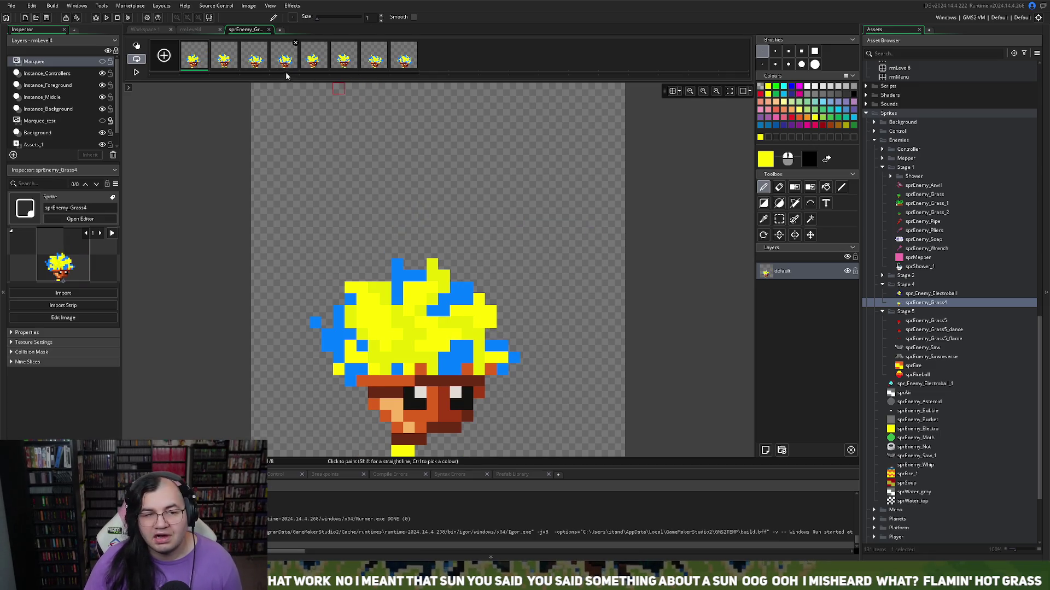
# Step: On frame 2, draw a yellow ellipse plus freehand lightning lines and sparks around the head
pyautogui.click(229, 54)
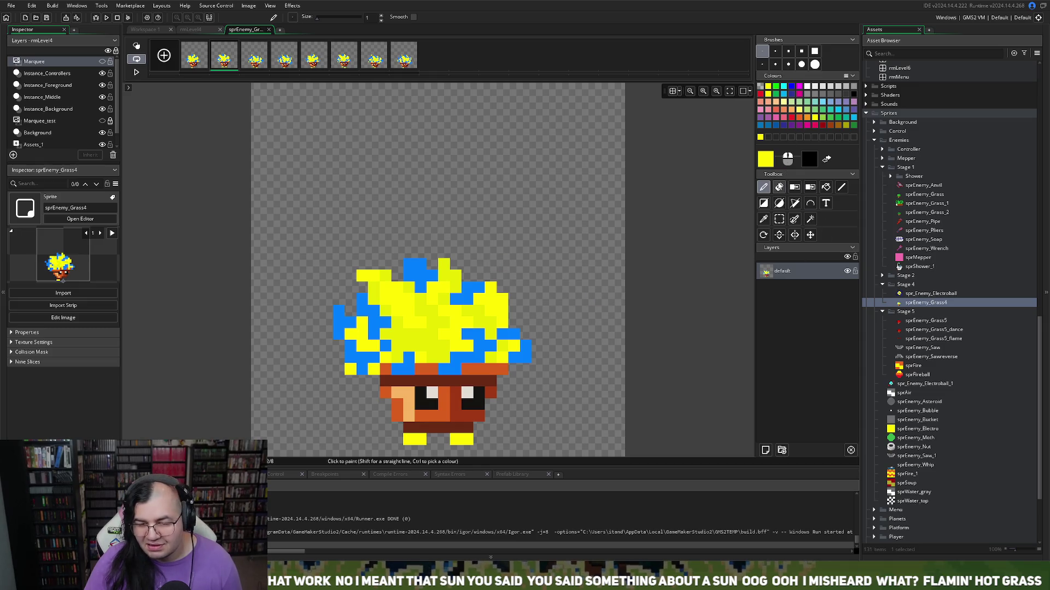
pyautogui.click(778, 204)
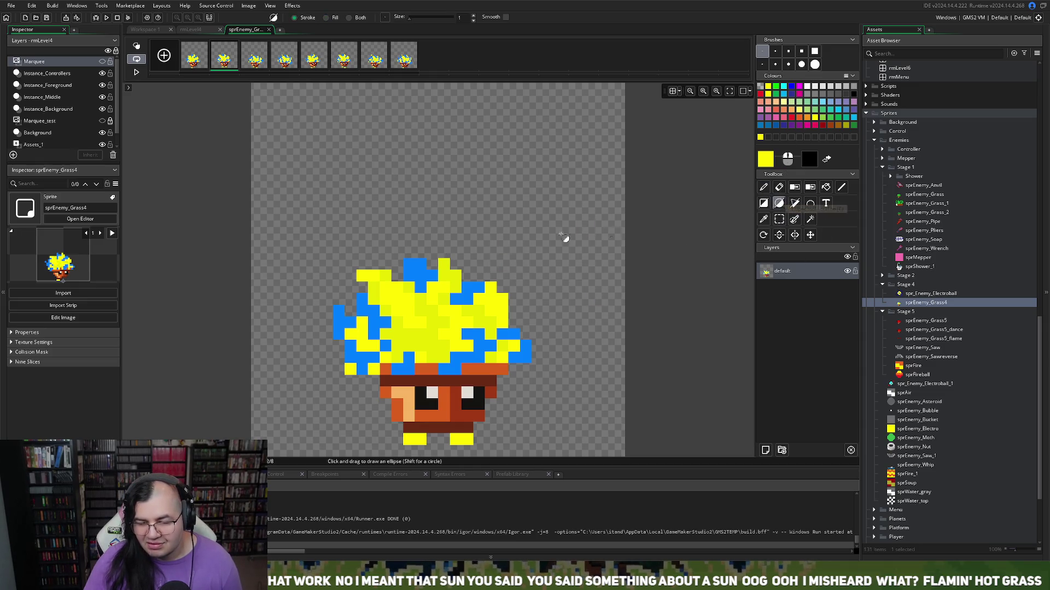
pyautogui.moveTo(401, 170)
pyautogui.mouseDown()
pyautogui.moveTo(462, 457)
pyautogui.moveTo(473, 457)
pyautogui.mouseUp()
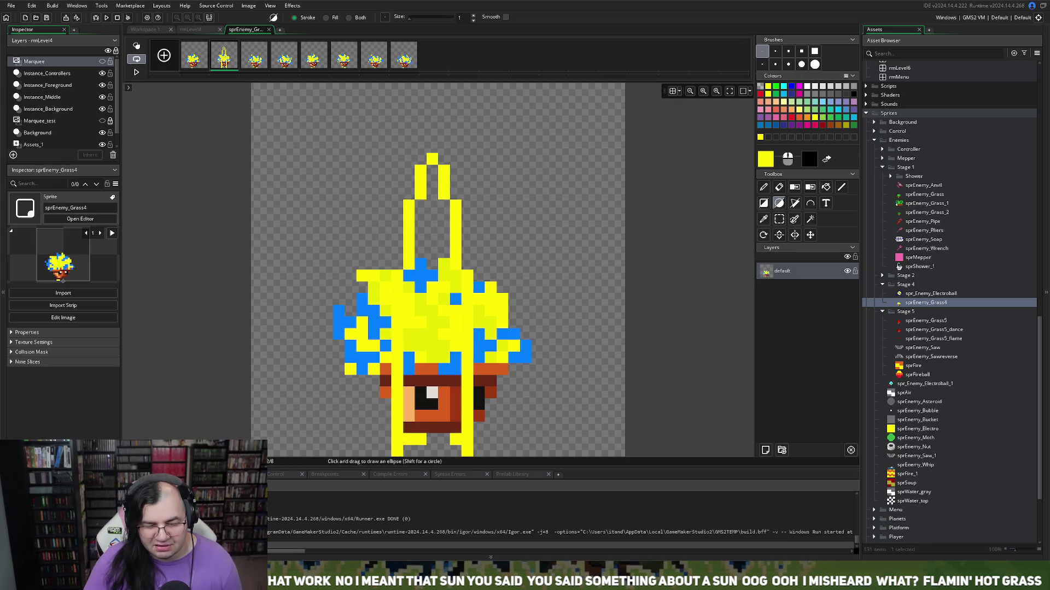
pyautogui.moveTo(499, 192)
pyautogui.mouseDown()
pyautogui.moveTo(566, 183)
pyautogui.moveTo(572, 193)
pyautogui.mouseUp()
pyautogui.click(763, 187)
pyautogui.hotkey('ctrl', 'z')
pyautogui.click(526, 186)
pyautogui.moveTo(567, 253); pyautogui.dragTo(561, 310)
pyautogui.click(549, 382)
pyautogui.click(526, 416)
pyautogui.moveTo(373, 206); pyautogui.dragTo(312, 205)
pyautogui.moveTo(280, 307); pyautogui.dragTo(280, 337)
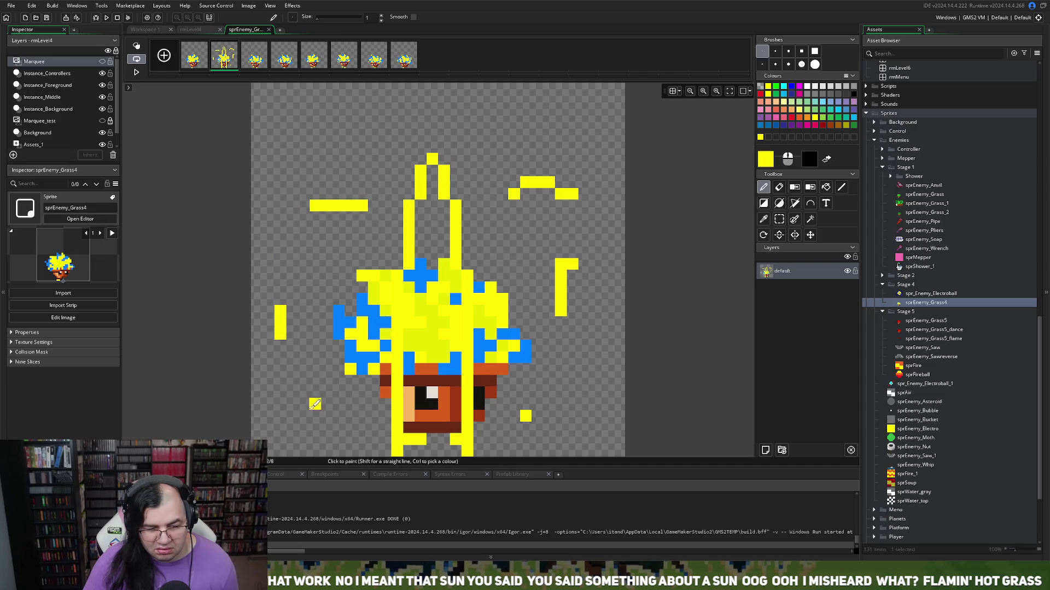
pyautogui.moveTo(325, 427); pyautogui.dragTo(339, 443)
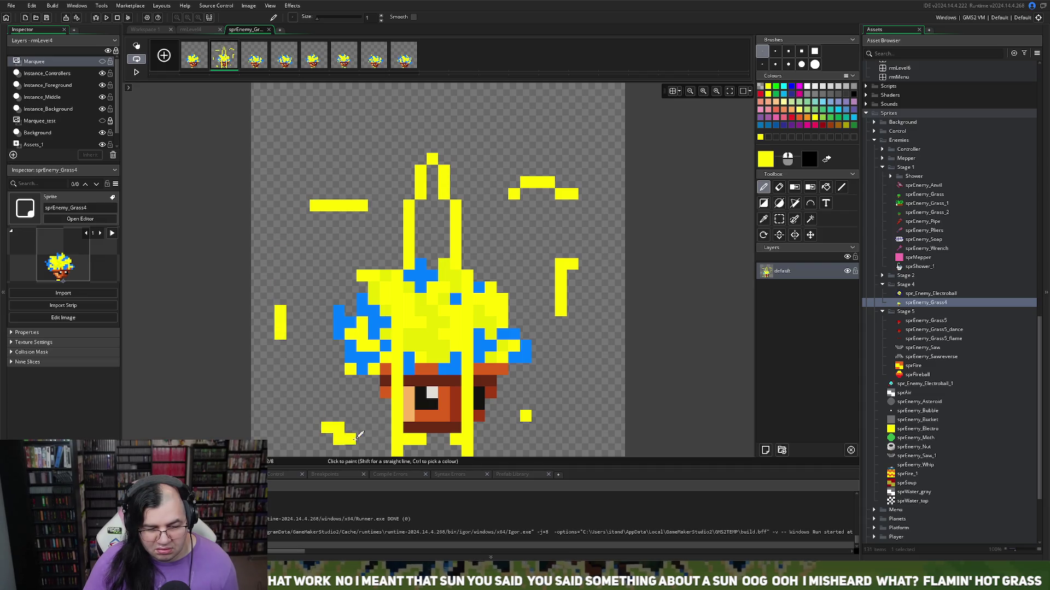
# Step: Draw yellow zigzag arcs and spark pixels around the head on frame 3
pyautogui.click(256, 60)
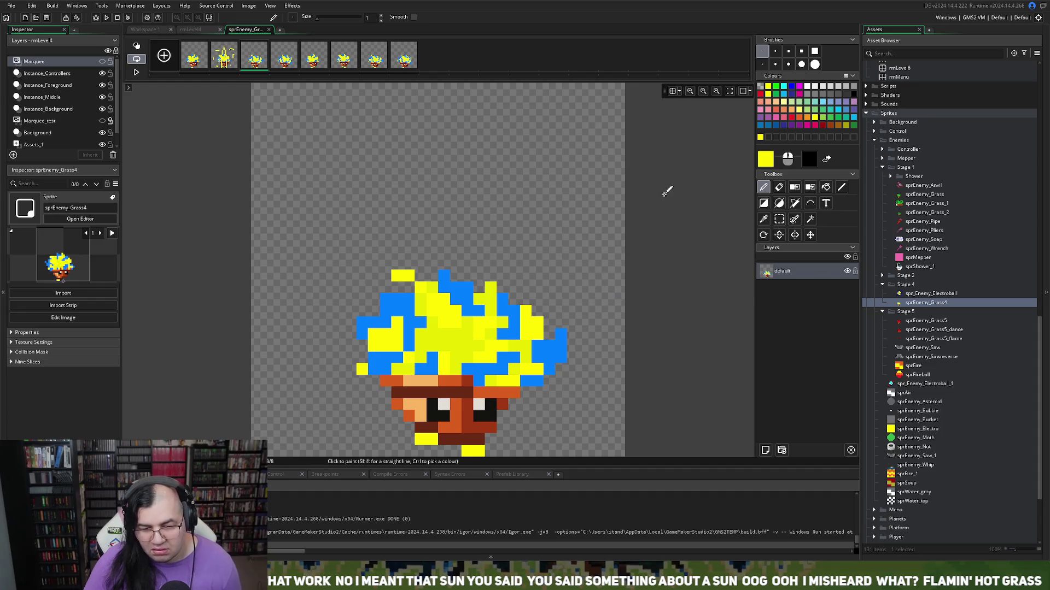
pyautogui.moveTo(502, 241); pyautogui.dragTo(596, 182)
pyautogui.moveTo(596, 229); pyautogui.dragTo(561, 276)
pyautogui.click(338, 369)
pyautogui.hotkey('ctrl', 'z')
pyautogui.moveTo(331, 378)
pyautogui.mouseDown()
pyautogui.moveTo(290, 438)
pyautogui.moveTo(355, 450)
pyautogui.mouseUp()
pyautogui.moveTo(333, 273)
pyautogui.mouseDown()
pyautogui.moveTo(340, 166)
pyautogui.moveTo(435, 230)
pyautogui.mouseUp()
pyautogui.moveTo(584, 389)
pyautogui.mouseDown()
pyautogui.moveTo(607, 428)
pyautogui.moveTo(538, 429)
pyautogui.mouseUp()
pyautogui.click(408, 112)
# Step: Draw yellow lightning arcs, zigzags and sparks around the head on frame 4
pyautogui.click(284, 61)
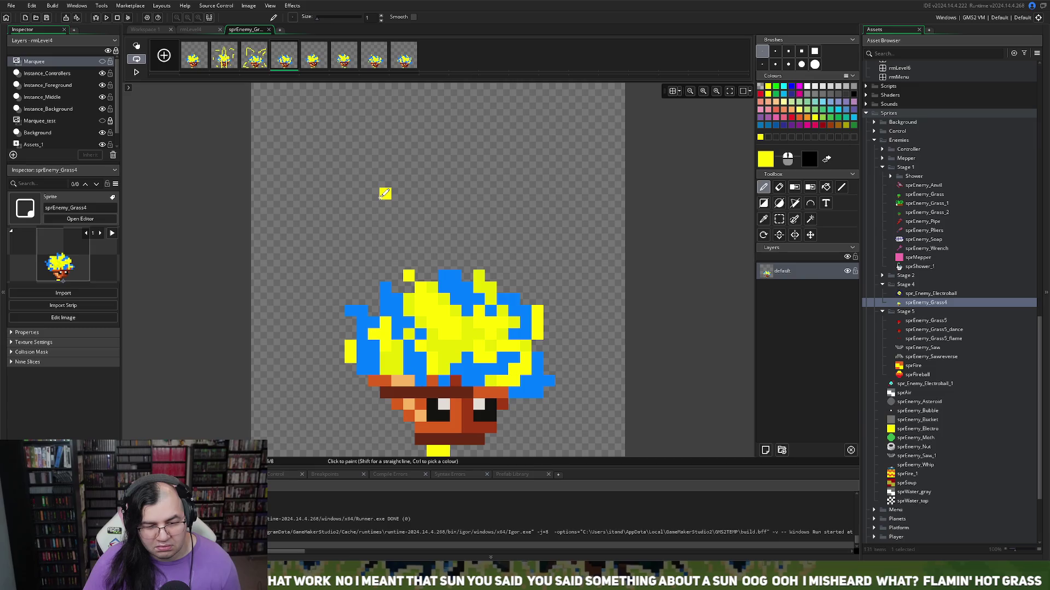
pyautogui.moveTo(353, 430); pyautogui.dragTo(304, 284)
pyautogui.moveTo(350, 217); pyautogui.dragTo(446, 181)
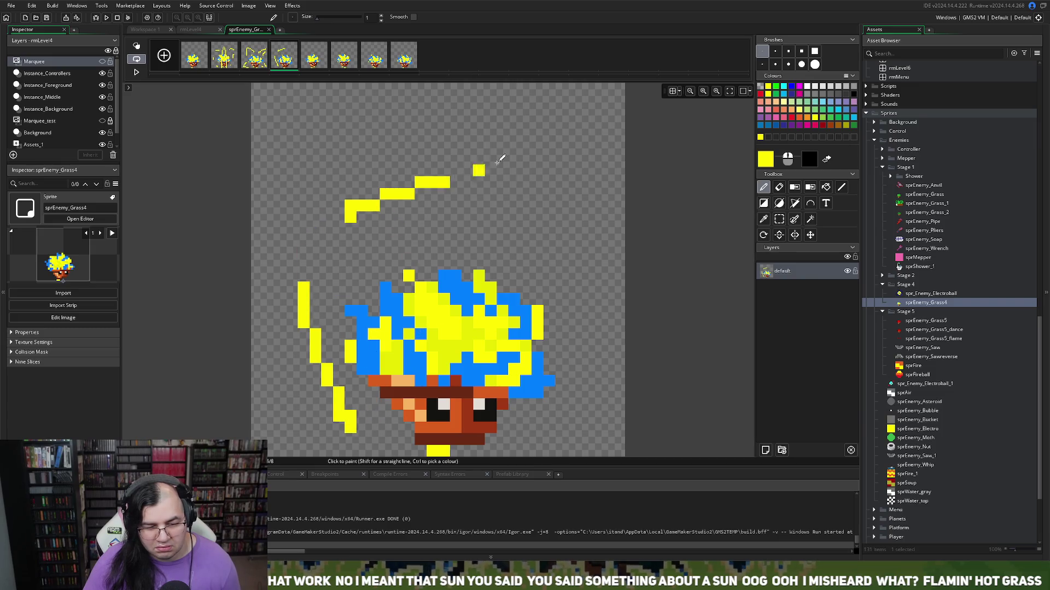
pyautogui.moveTo(549, 182); pyautogui.dragTo(560, 243)
pyautogui.click(584, 333)
pyautogui.moveTo(583, 380); pyautogui.dragTo(514, 439)
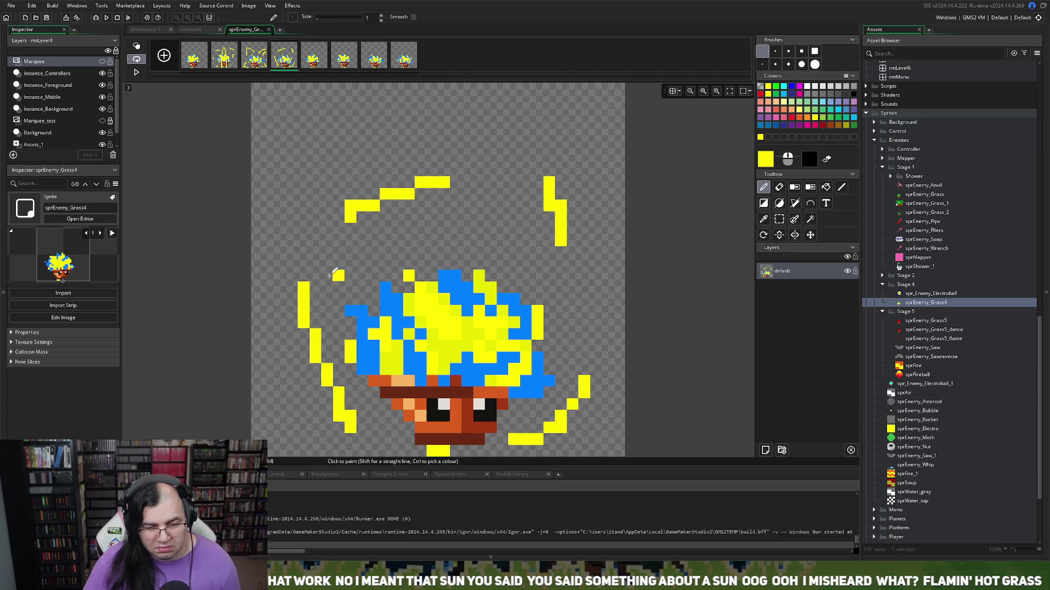
pyautogui.moveTo(326, 279); pyautogui.dragTo(315, 144)
pyautogui.moveTo(432, 123); pyautogui.dragTo(467, 171)
pyautogui.moveTo(524, 228); pyautogui.dragTo(502, 252)
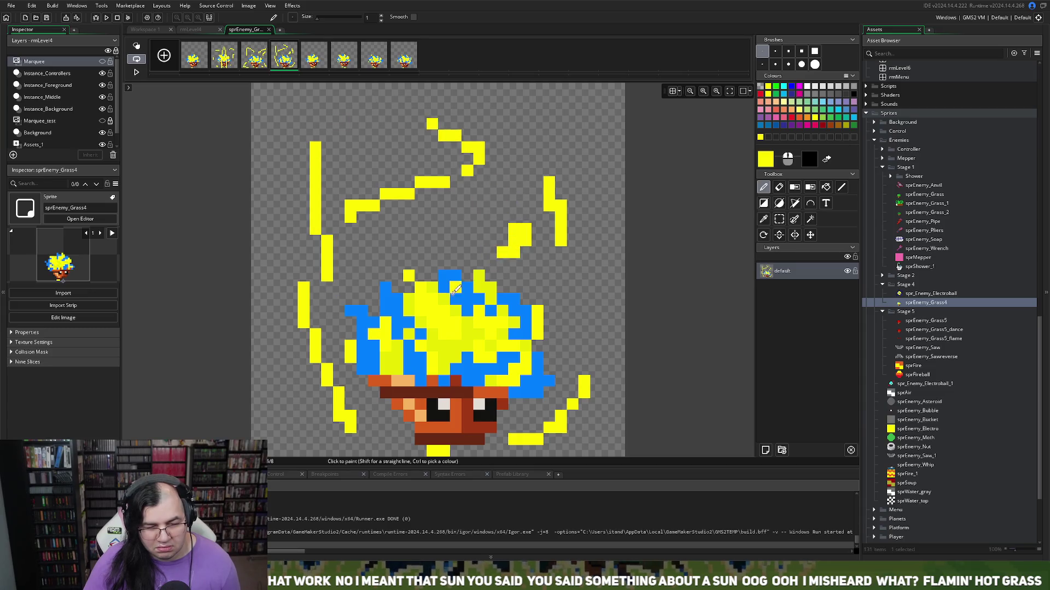
# Step: Add yellow lightning arcs and a spark around the head on frame 5
pyautogui.click(315, 62)
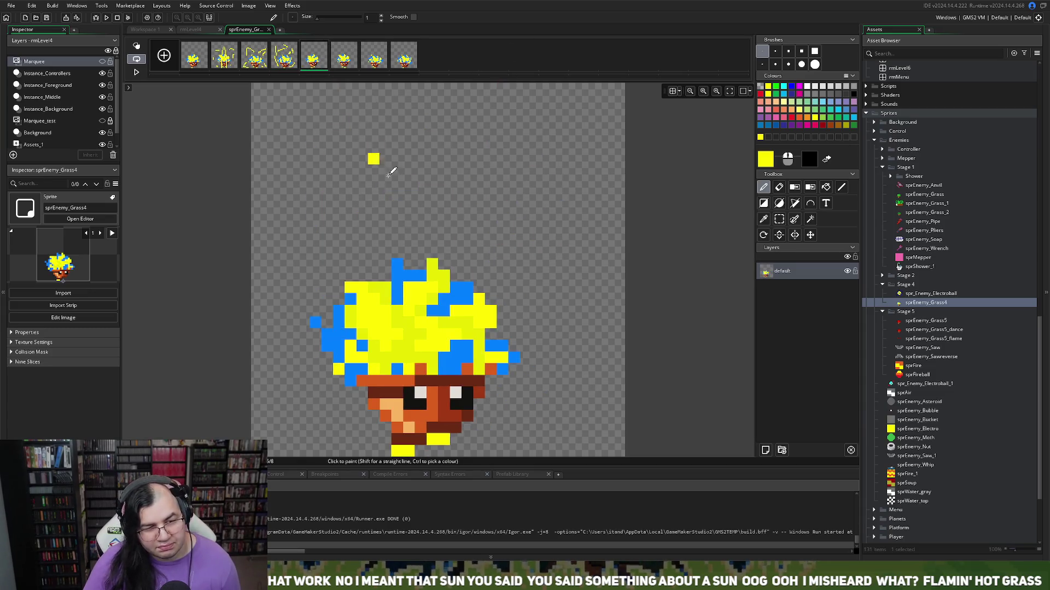
pyautogui.moveTo(432, 113)
pyautogui.mouseDown()
pyautogui.moveTo(567, 269)
pyautogui.moveTo(525, 368)
pyautogui.mouseUp()
pyautogui.moveTo(377, 158)
pyautogui.mouseDown()
pyautogui.moveTo(331, 170)
pyautogui.moveTo(304, 350)
pyautogui.mouseUp()
pyautogui.moveTo(385, 112)
pyautogui.mouseDown()
pyautogui.moveTo(403, 126)
pyautogui.moveTo(432, 279)
pyautogui.mouseUp()
pyautogui.click(339, 392)
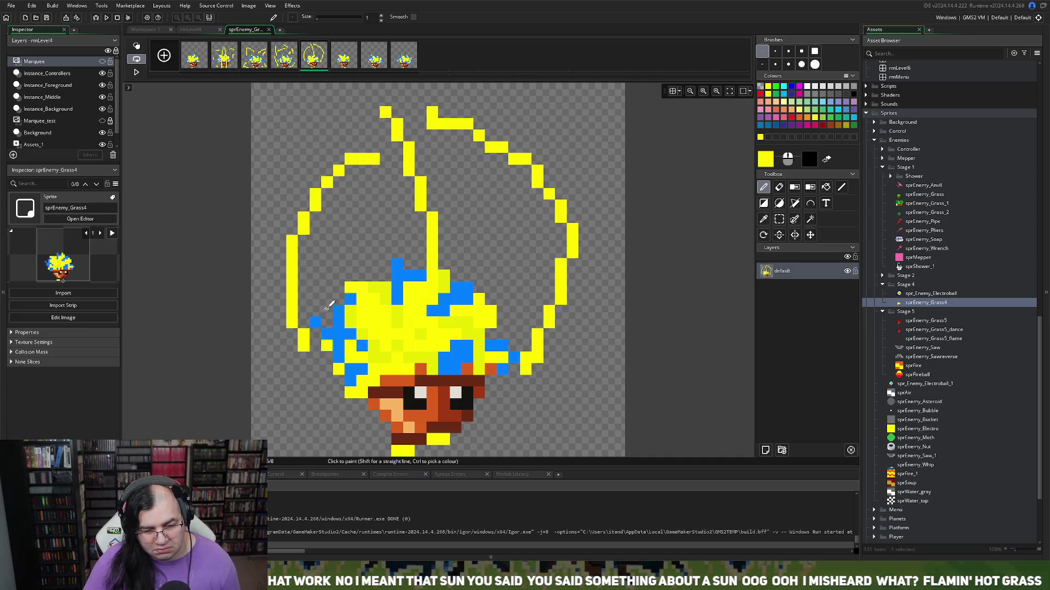
# Step: Add yellow arcs and sparks around the head on frame 6
pyautogui.click(353, 62)
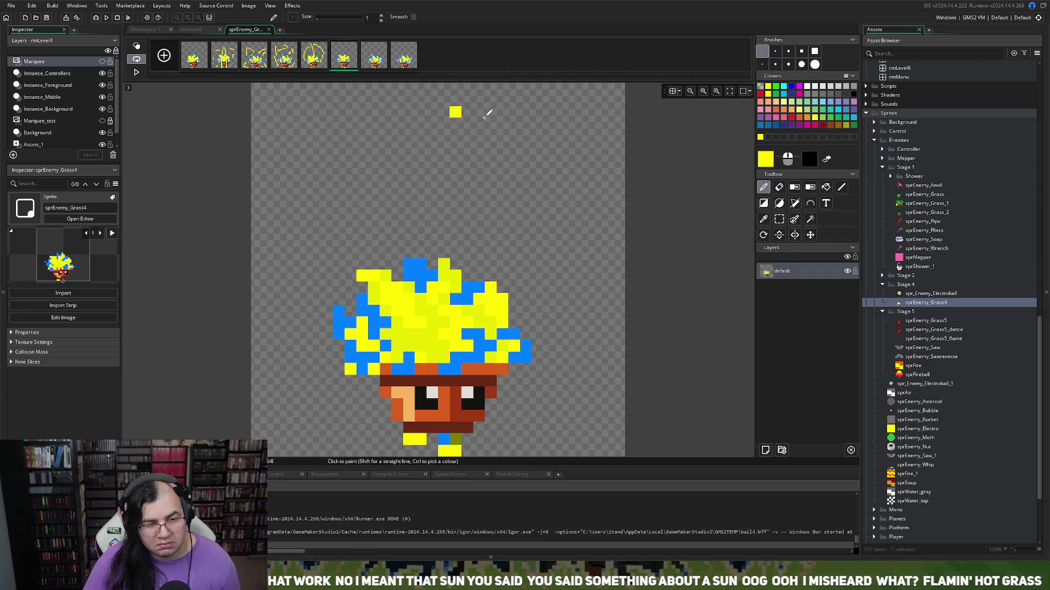
pyautogui.moveTo(468, 253)
pyautogui.mouseDown()
pyautogui.moveTo(571, 297)
pyautogui.moveTo(546, 334)
pyautogui.mouseUp()
pyautogui.moveTo(328, 320); pyautogui.dragTo(314, 414)
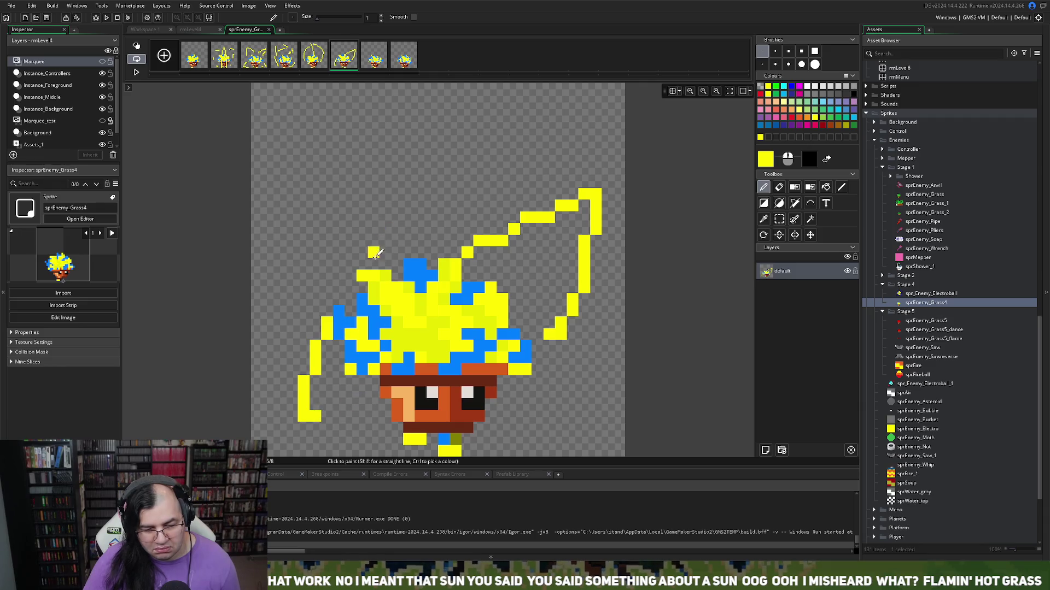
pyautogui.moveTo(350, 271); pyautogui.dragTo(421, 253)
pyautogui.moveTo(553, 405)
pyautogui.mouseDown()
pyautogui.moveTo(525, 404)
pyautogui.moveTo(567, 417)
pyautogui.mouseUp()
pyautogui.click(584, 381)
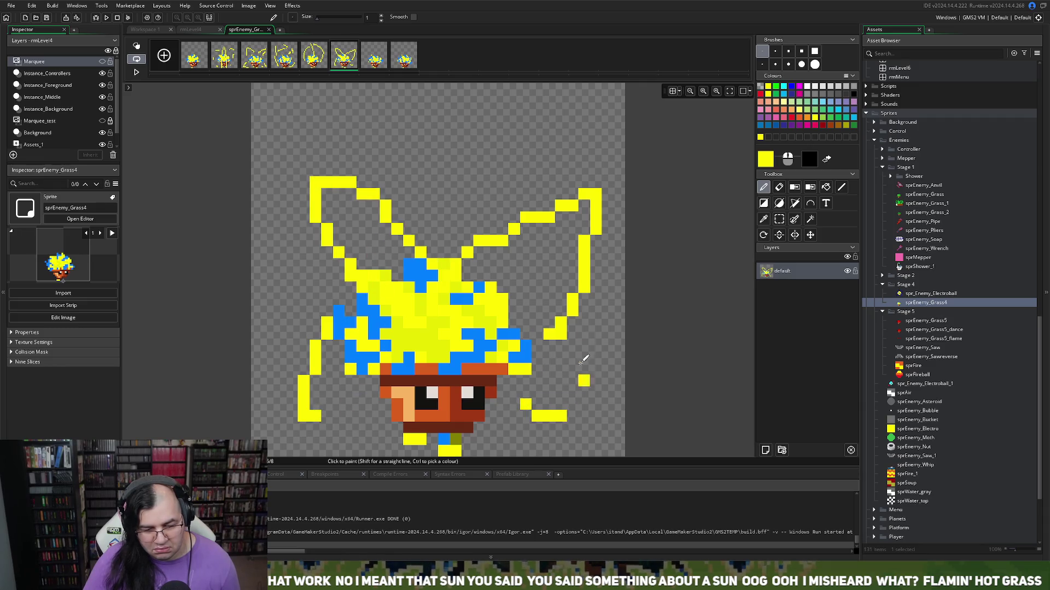
# Step: Add yellow arcs and spark pixels around the head on frame 7
pyautogui.click(373, 56)
pyautogui.moveTo(380, 267); pyautogui.dragTo(531, 217)
pyautogui.moveTo(548, 287); pyautogui.dragTo(548, 329)
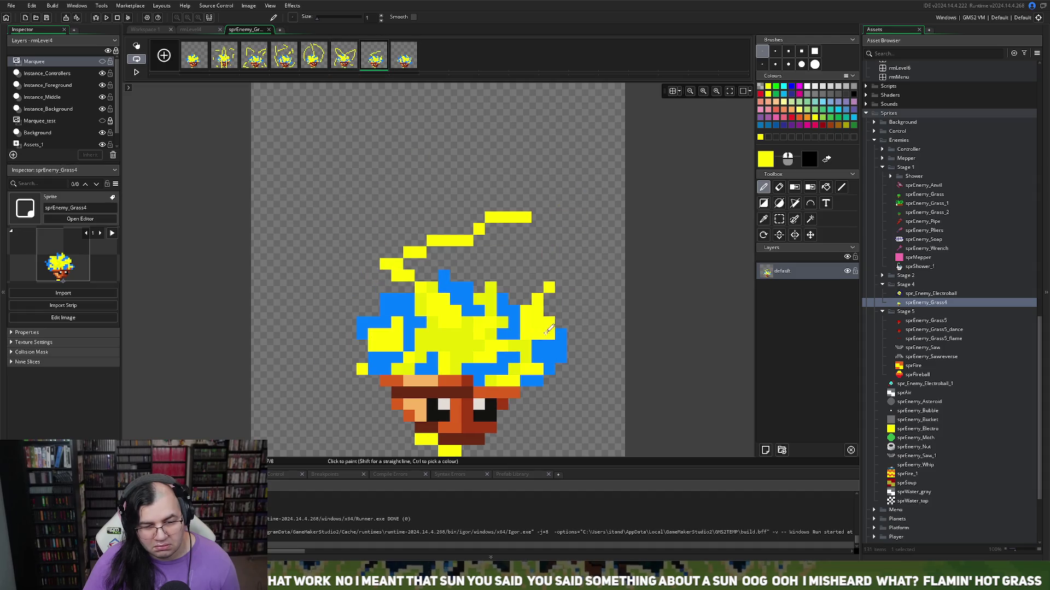
pyautogui.moveTo(358, 275); pyautogui.dragTo(358, 393)
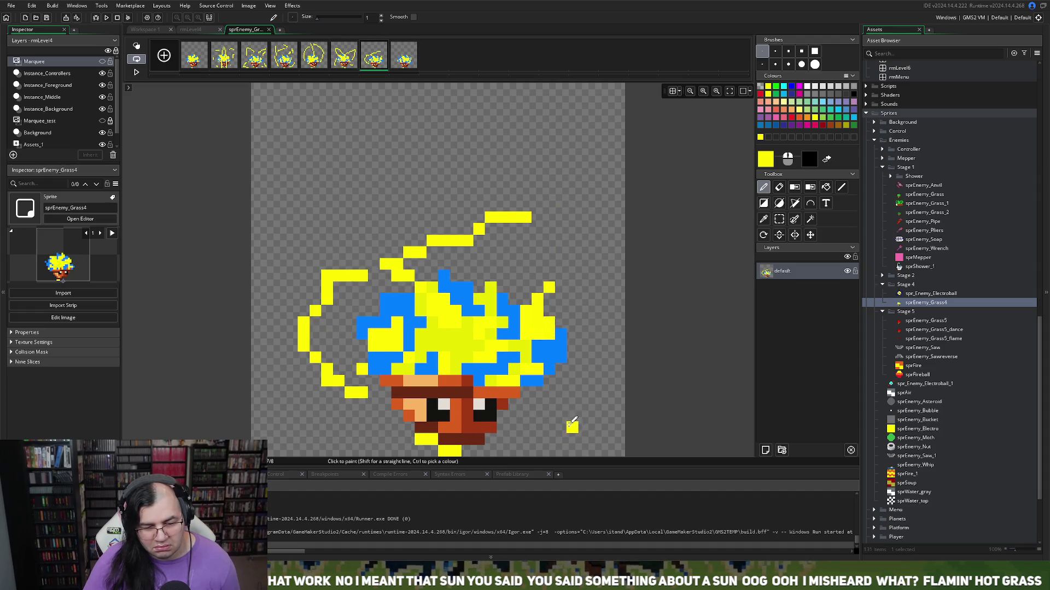
# Step: Draw yellow bolts and arcs around the head on frame 8
pyautogui.click(405, 55)
pyautogui.moveTo(374, 194); pyautogui.dragTo(555, 171)
pyautogui.moveTo(619, 275); pyautogui.dragTo(581, 321)
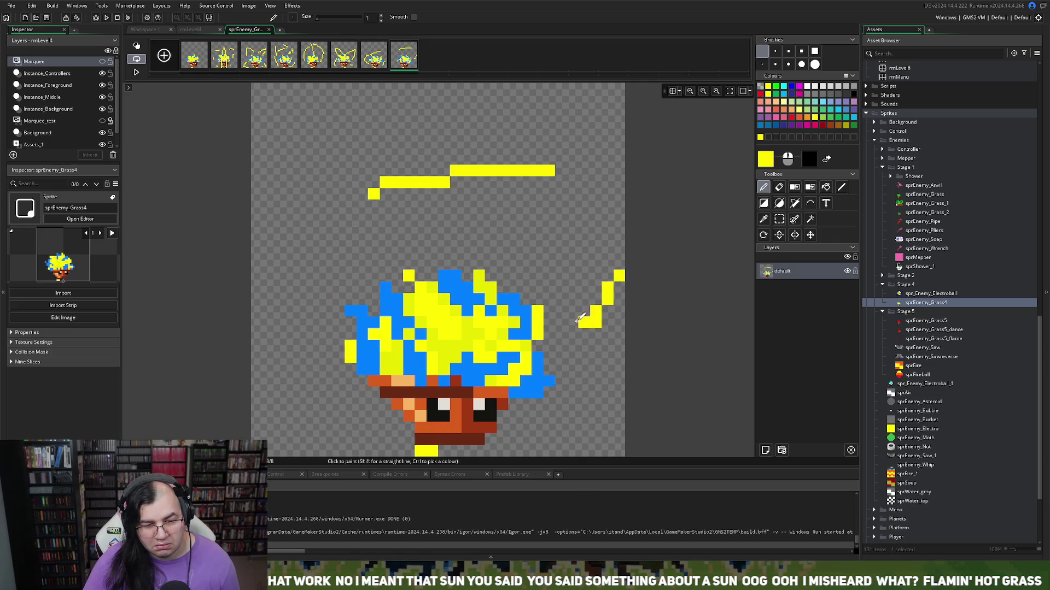
pyautogui.moveTo(304, 367); pyautogui.dragTo(385, 440)
pyautogui.moveTo(291, 299); pyautogui.dragTo(501, 237)
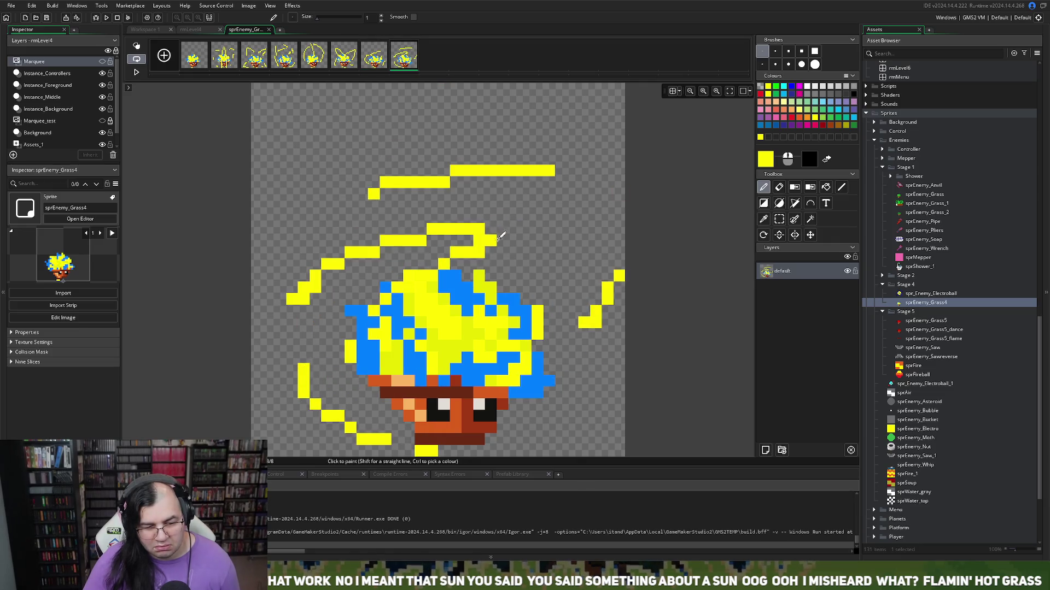
pyautogui.moveTo(584, 213); pyautogui.dragTo(560, 327)
pyautogui.moveTo(541, 425); pyautogui.dragTo(524, 441)
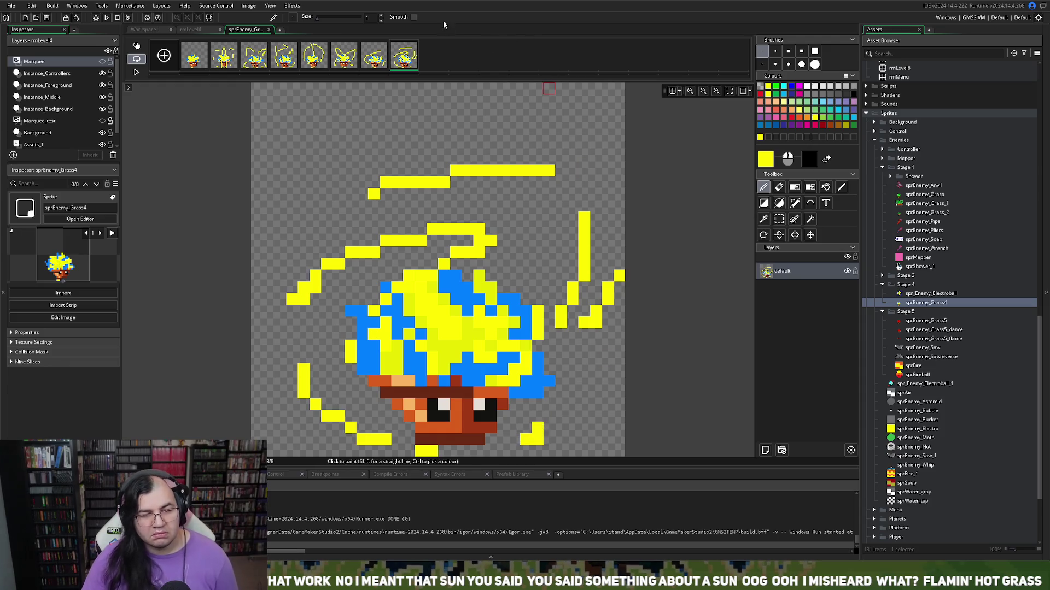
# Step: Close the image editor, play the sprEnemy_Grass4 animation, then reopen frame 3 for editing
pyautogui.click(269, 29)
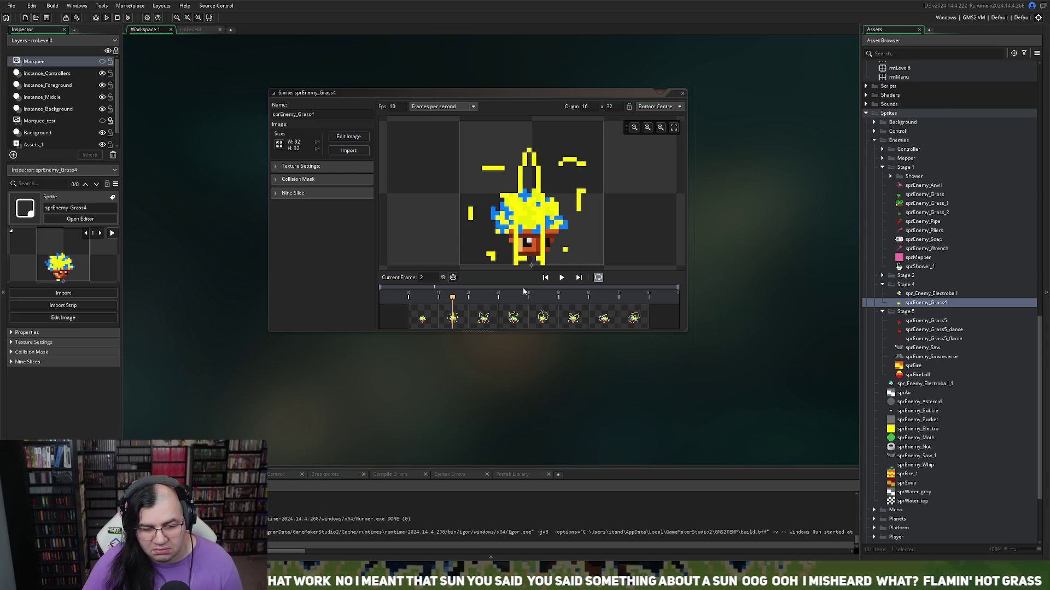
pyautogui.click(561, 278)
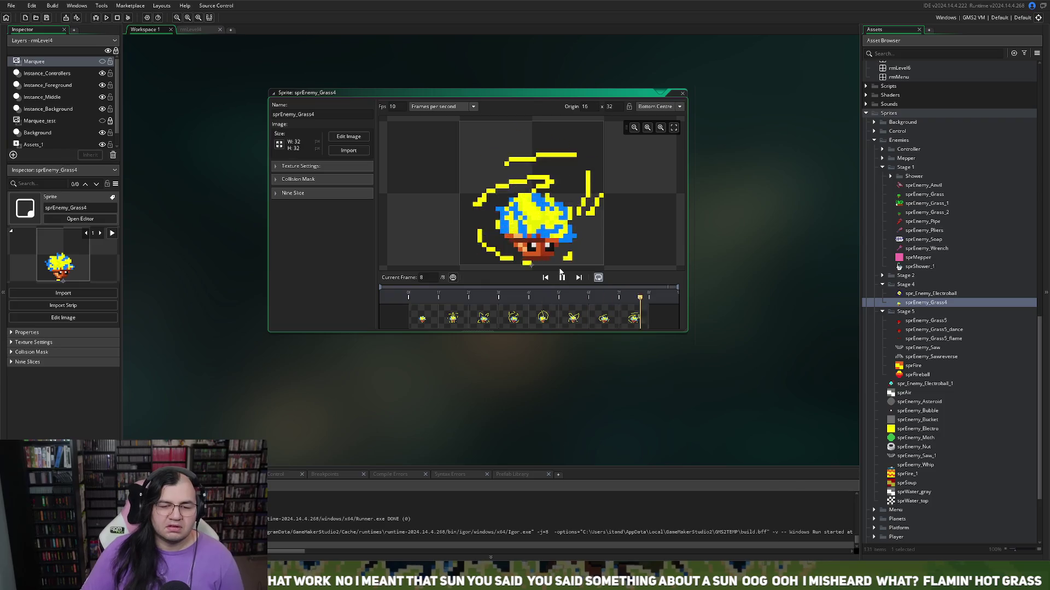
pyautogui.doubleClick(475, 317)
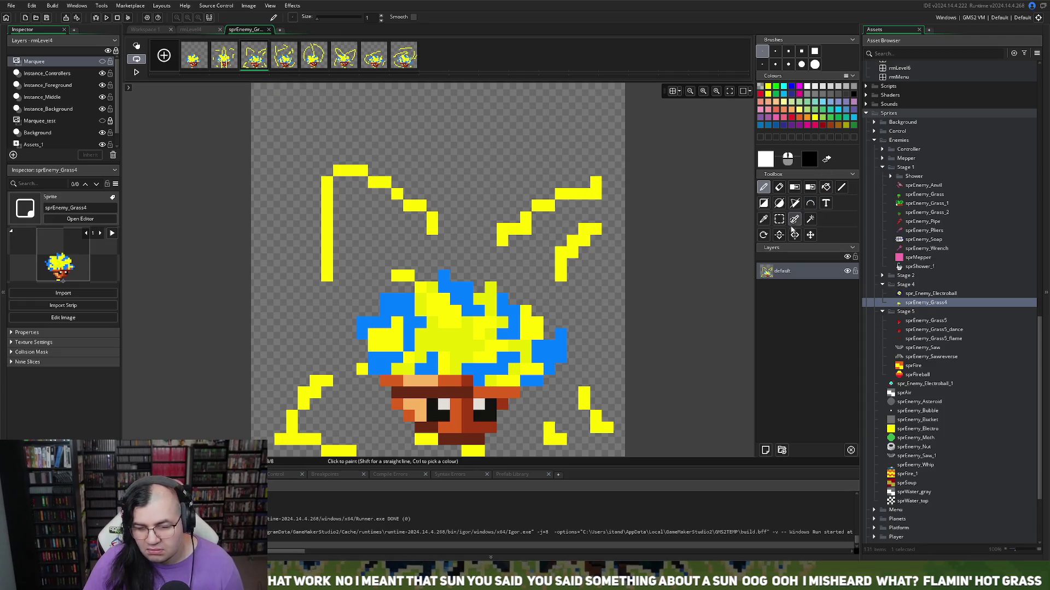
# Step: Erase parts of the yellow lightning lines on frame 3
pyautogui.click(779, 187)
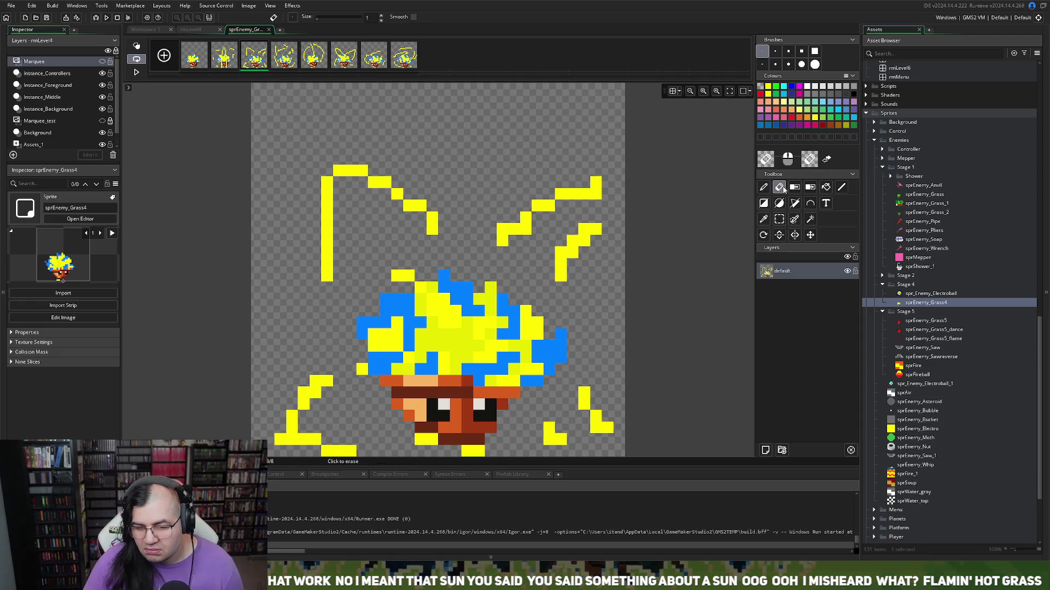
pyautogui.moveTo(338, 225)
pyautogui.mouseDown()
pyautogui.moveTo(408, 169)
pyautogui.moveTo(316, 180)
pyautogui.moveTo(344, 166)
pyautogui.moveTo(432, 214)
pyautogui.mouseUp()
pyautogui.moveTo(300, 215)
pyautogui.mouseDown()
pyautogui.moveTo(313, 321)
pyautogui.moveTo(280, 418)
pyautogui.mouseUp()
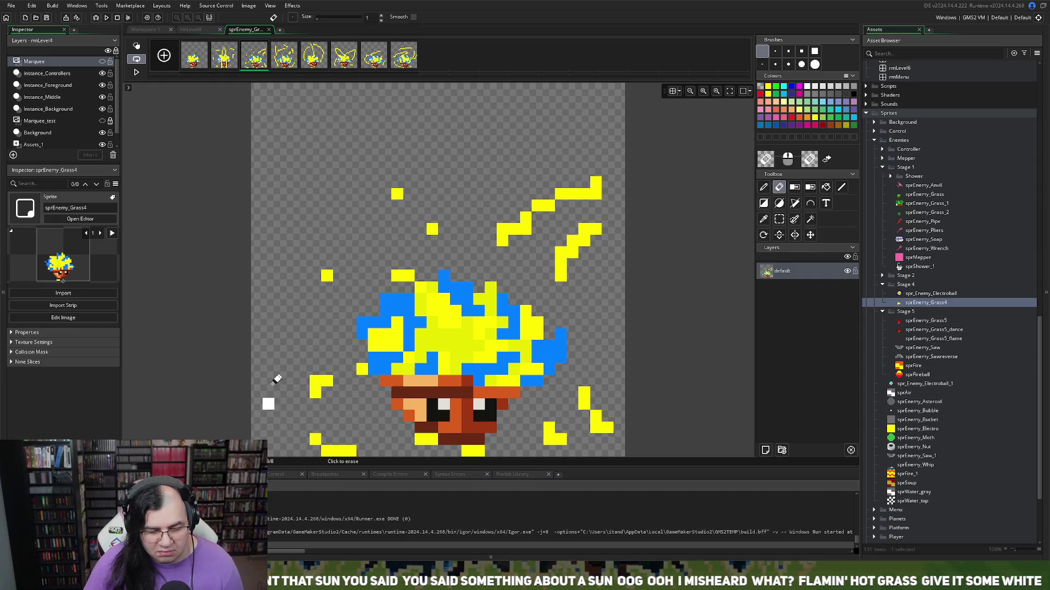
pyautogui.moveTo(345, 451); pyautogui.dragTo(316, 440)
pyautogui.moveTo(549, 242)
pyautogui.mouseDown()
pyautogui.moveTo(574, 186)
pyautogui.moveTo(586, 227)
pyautogui.moveTo(570, 328)
pyautogui.mouseUp()
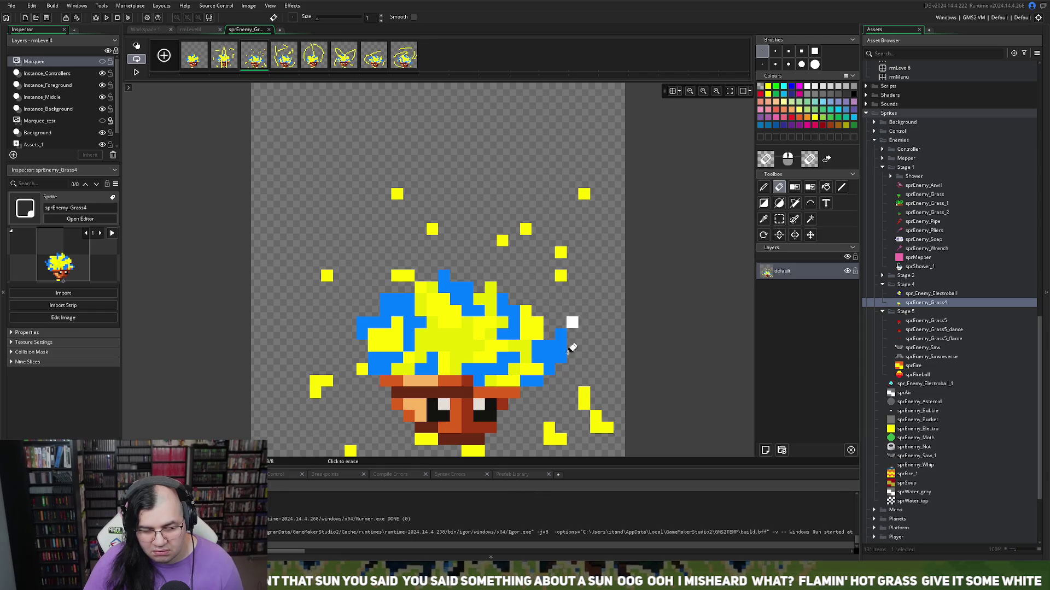
pyautogui.moveTo(590, 398)
pyautogui.mouseDown()
pyautogui.moveTo(564, 433)
pyautogui.moveTo(544, 392)
pyautogui.mouseUp()
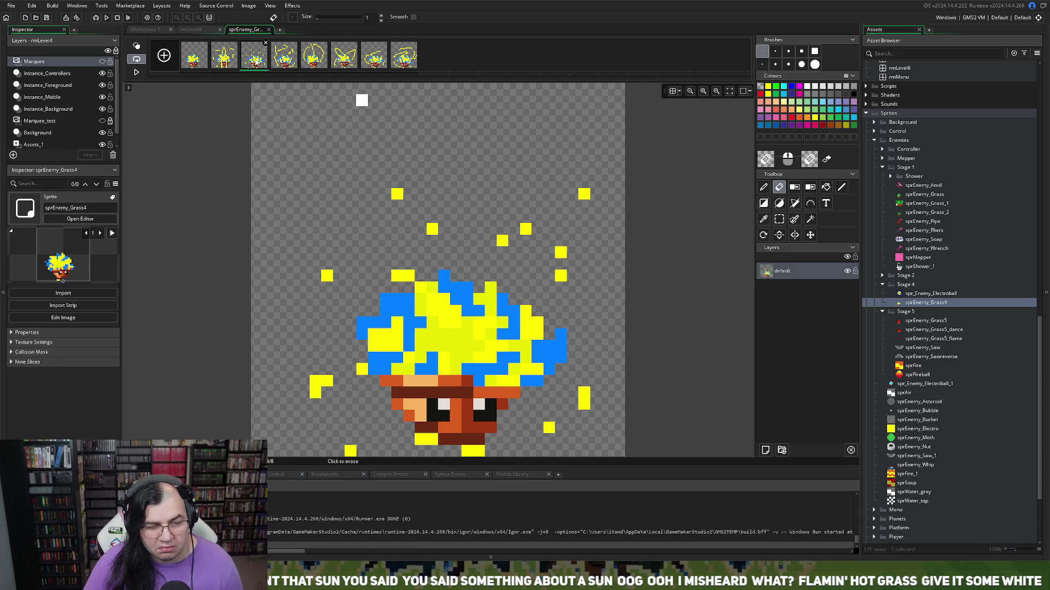
# Step: Erase portions of the yellow spikes and arcs on frames 2 and 5
pyautogui.click(225, 56)
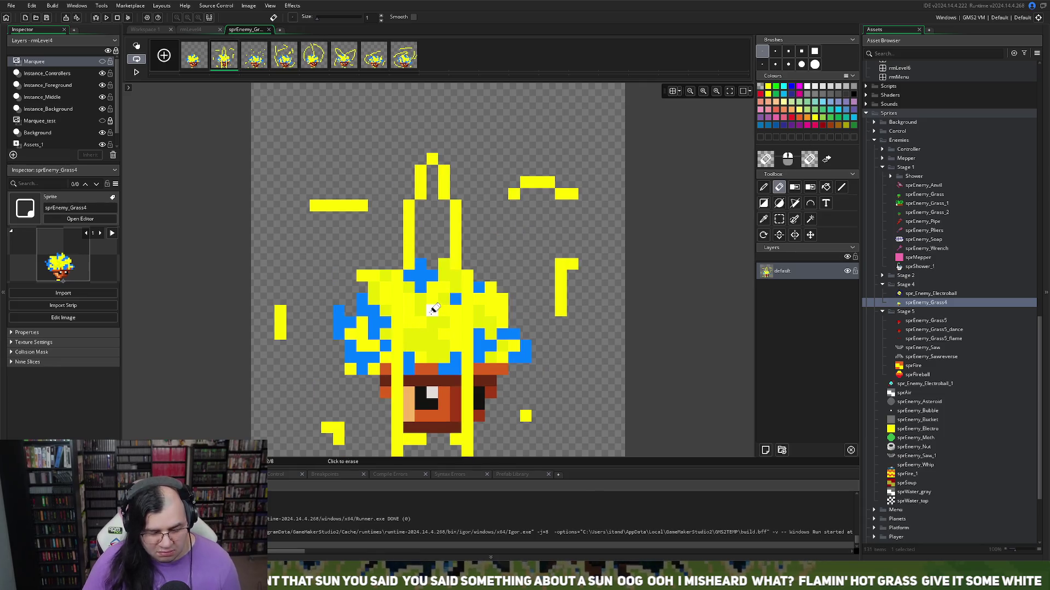
pyautogui.moveTo(424, 220)
pyautogui.mouseDown()
pyautogui.moveTo(430, 199)
pyautogui.moveTo(478, 234)
pyautogui.moveTo(471, 201)
pyautogui.moveTo(460, 241)
pyautogui.mouseUp()
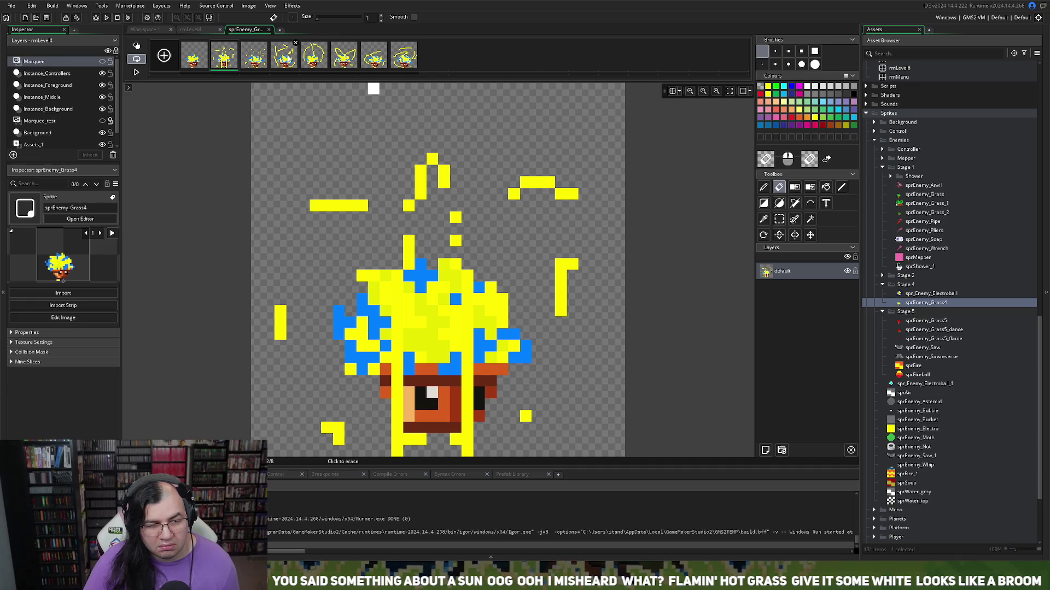
pyautogui.click(312, 61)
pyautogui.moveTo(368, 143)
pyautogui.mouseDown()
pyautogui.moveTo(294, 272)
pyautogui.moveTo(296, 293)
pyautogui.mouseUp()
pyautogui.moveTo(378, 128)
pyautogui.mouseDown()
pyautogui.moveTo(492, 122)
pyautogui.moveTo(467, 146)
pyautogui.moveTo(501, 159)
pyautogui.moveTo(522, 223)
pyautogui.moveTo(562, 237)
pyautogui.moveTo(546, 288)
pyautogui.moveTo(412, 163)
pyautogui.moveTo(410, 178)
pyautogui.moveTo(408, 169)
pyautogui.moveTo(440, 218)
pyautogui.moveTo(424, 215)
pyautogui.moveTo(437, 192)
pyautogui.mouseUp()
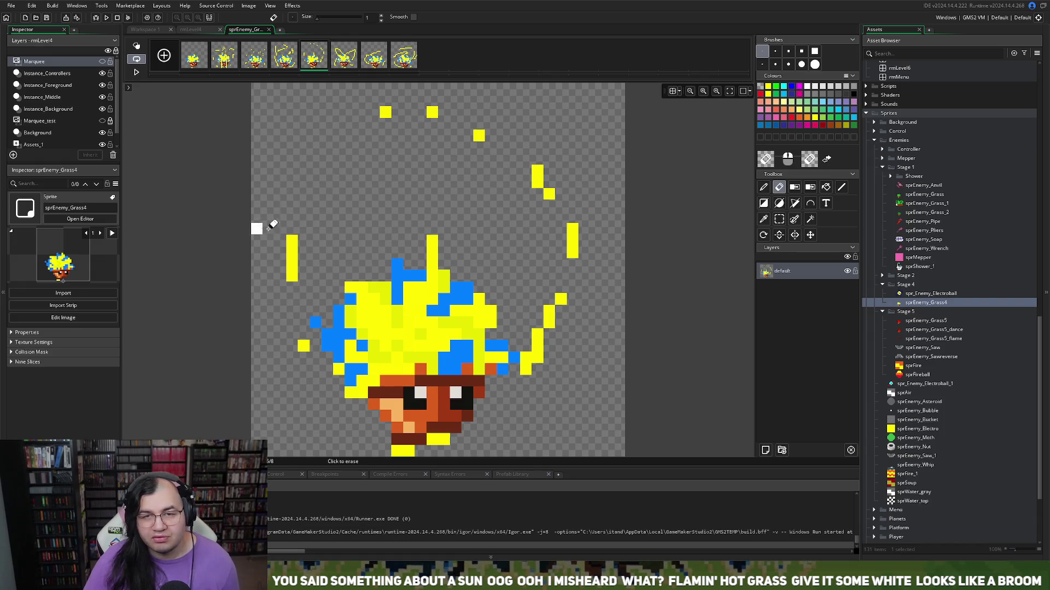
pyautogui.moveTo(262, 225); pyautogui.dragTo(281, 246)
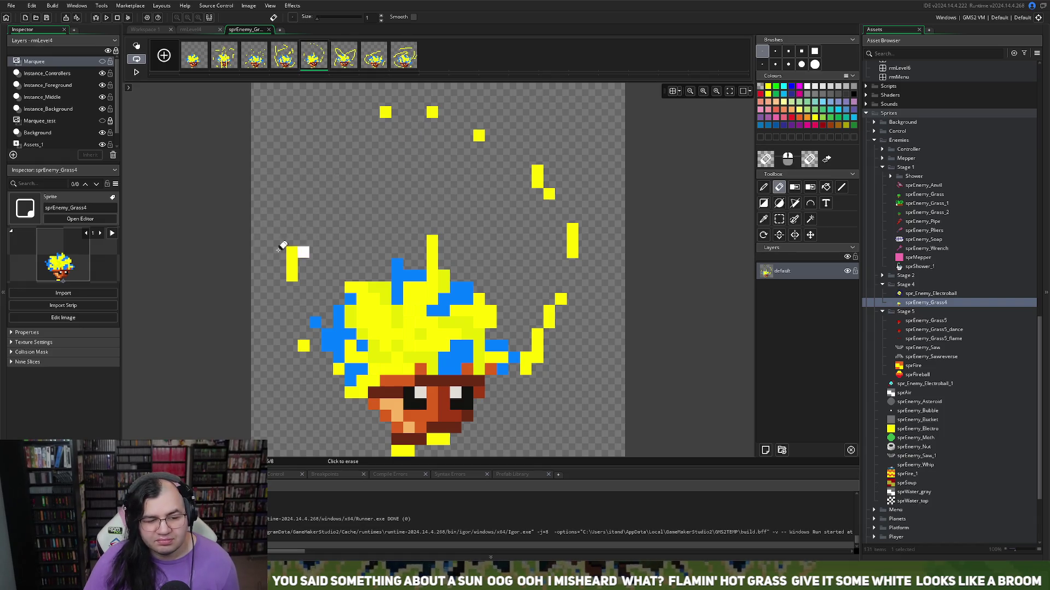
# Step: Erase the left yellow arc and upper zigzag on frame 7
pyautogui.click(349, 65)
pyautogui.press('Right')
pyautogui.moveTo(347, 279)
pyautogui.mouseDown()
pyautogui.moveTo(293, 363)
pyautogui.moveTo(305, 332)
pyautogui.moveTo(342, 300)
pyautogui.moveTo(417, 255)
pyautogui.moveTo(478, 248)
pyautogui.mouseUp()
pyautogui.hotkey('ctrl', 'z')
pyautogui.moveTo(339, 276)
pyautogui.mouseDown()
pyautogui.moveTo(344, 386)
pyautogui.moveTo(312, 269)
pyautogui.moveTo(513, 222)
pyautogui.moveTo(495, 229)
pyautogui.moveTo(567, 298)
pyautogui.moveTo(584, 347)
pyautogui.moveTo(572, 395)
pyautogui.mouseUp()
# Step: Erase yellow zigzag and line segments on frame 8, then close the image editor
pyautogui.click(403, 55)
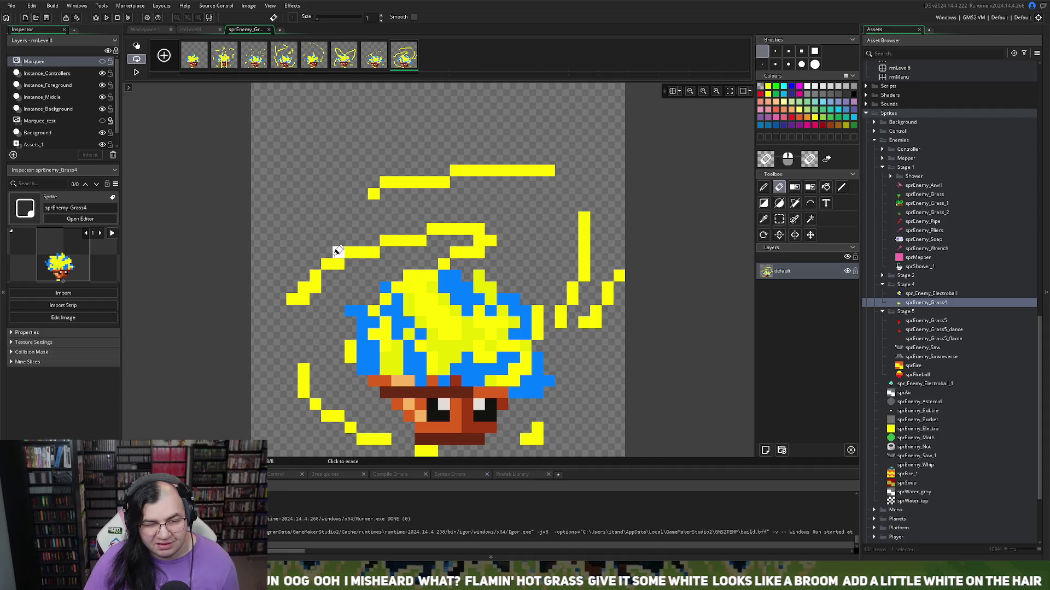
pyautogui.moveTo(351, 230)
pyautogui.mouseDown()
pyautogui.moveTo(331, 265)
pyautogui.moveTo(410, 216)
pyautogui.moveTo(429, 189)
pyautogui.mouseUp()
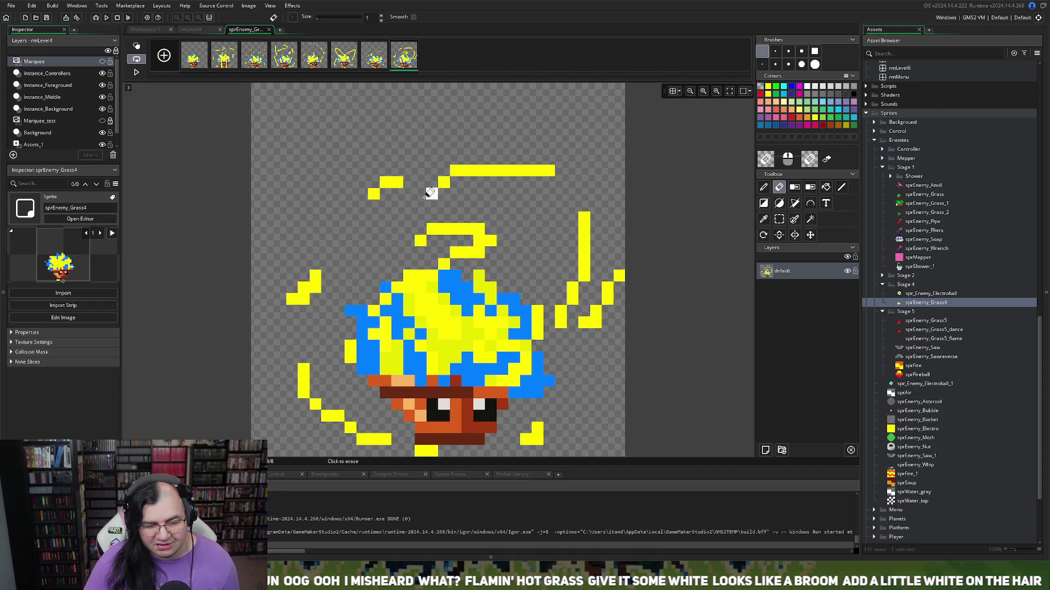
pyautogui.moveTo(336, 415); pyautogui.dragTo(327, 405)
pyautogui.moveTo(584, 249)
pyautogui.mouseDown()
pyautogui.moveTo(570, 274)
pyautogui.moveTo(590, 327)
pyautogui.mouseUp()
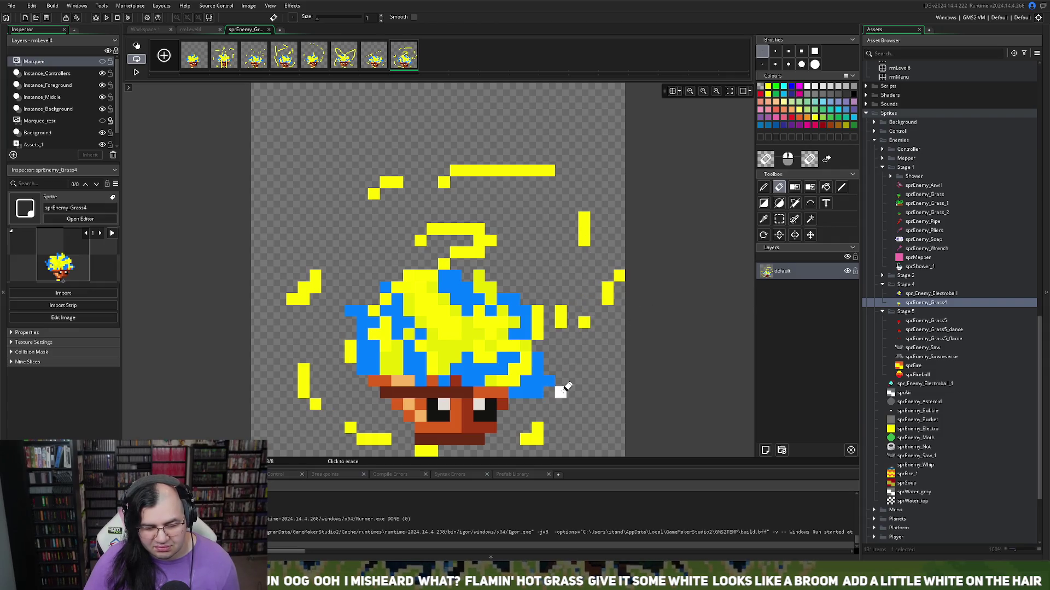
pyautogui.click(268, 30)
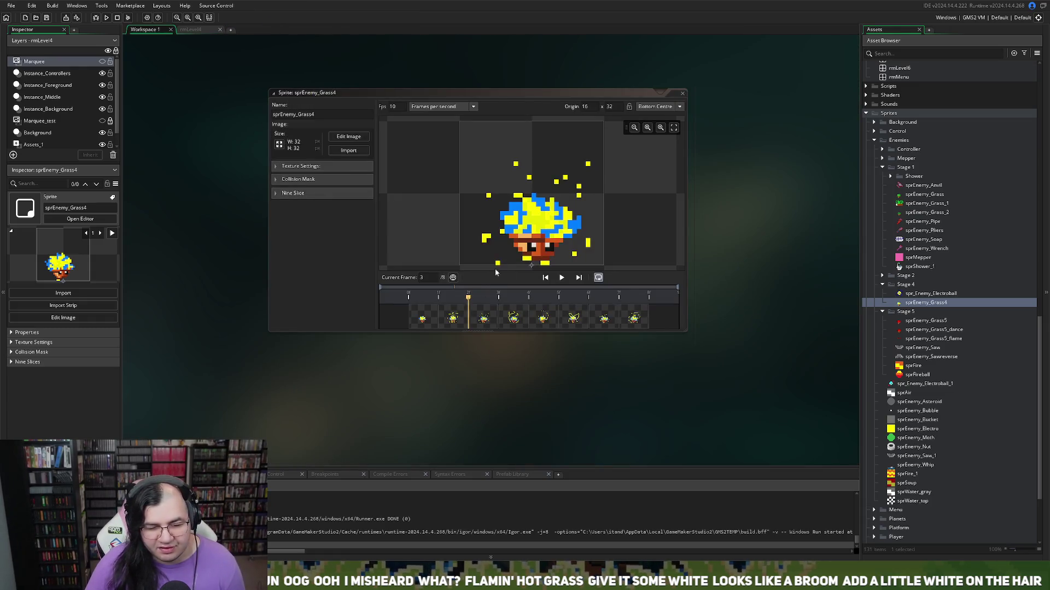
# Step: Preview the animation, then erase the yellow zigzags and diagonals on frame 4
pyautogui.click(560, 278)
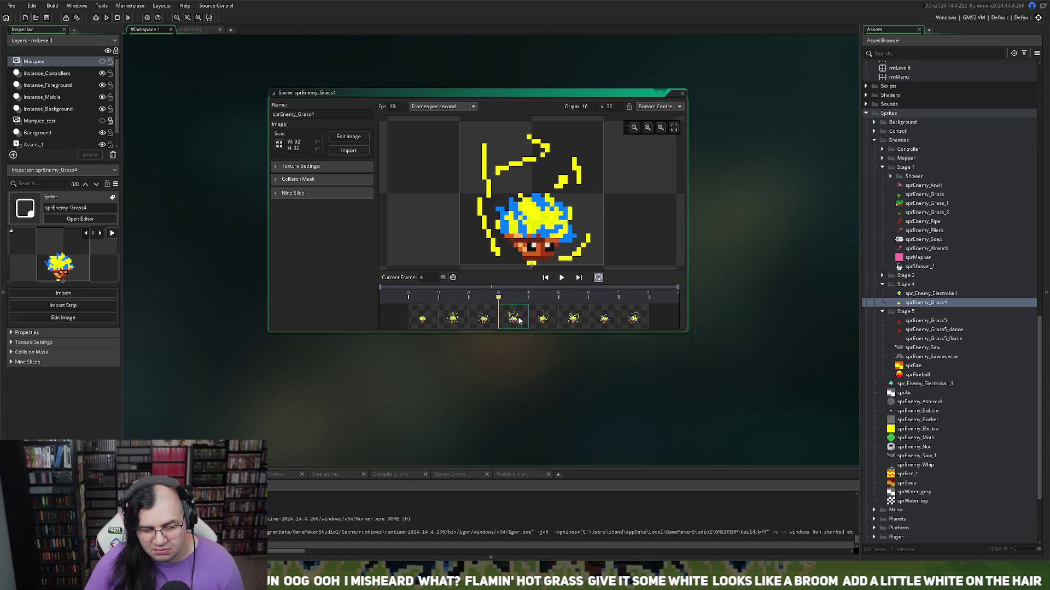
pyautogui.doubleClick(550, 191)
pyautogui.click(349, 192)
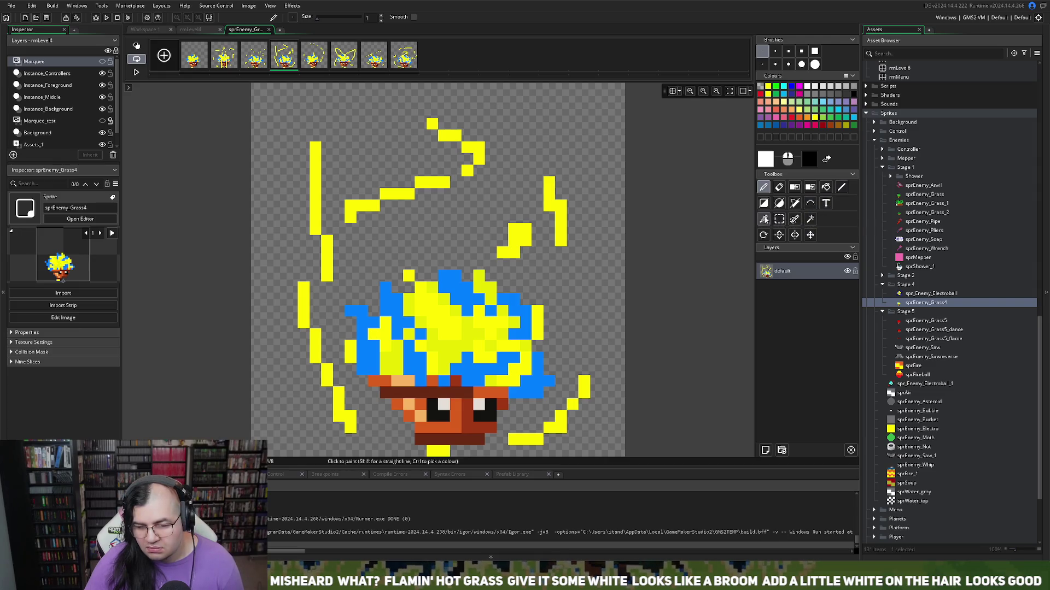
pyautogui.click(779, 187)
pyautogui.moveTo(311, 140)
pyautogui.mouseDown()
pyautogui.moveTo(317, 171)
pyautogui.moveTo(326, 157)
pyautogui.mouseUp()
pyautogui.moveTo(441, 130)
pyautogui.mouseDown()
pyautogui.moveTo(457, 134)
pyautogui.moveTo(455, 171)
pyautogui.moveTo(501, 136)
pyautogui.moveTo(359, 209)
pyautogui.moveTo(304, 276)
pyautogui.moveTo(304, 316)
pyautogui.mouseUp()
pyautogui.moveTo(549, 230)
pyautogui.mouseDown()
pyautogui.moveTo(524, 265)
pyautogui.moveTo(533, 230)
pyautogui.moveTo(583, 395)
pyautogui.mouseUp()
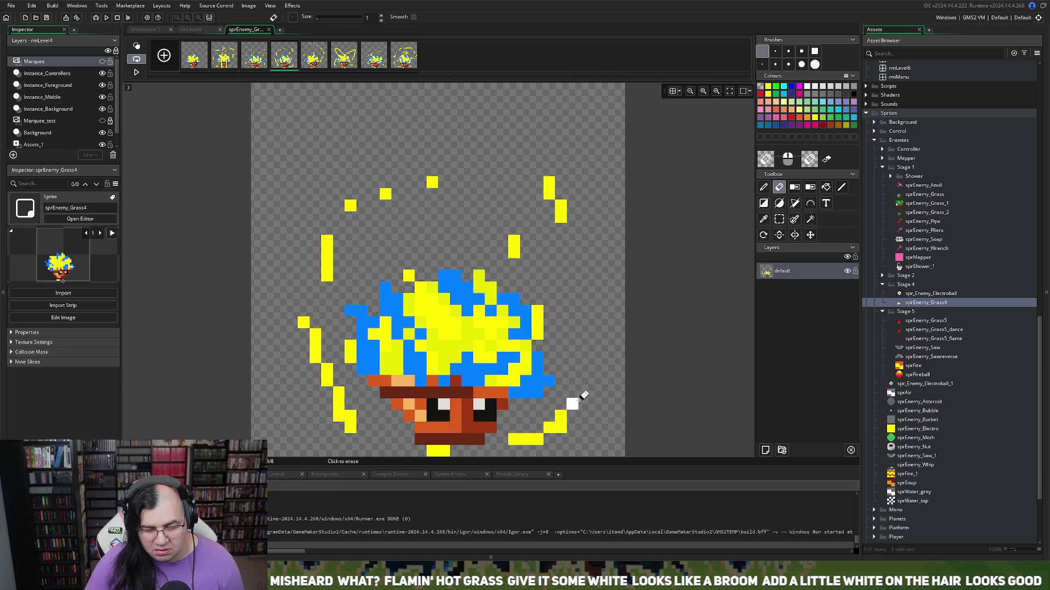
# Step: Erase the upper-left loop and lower yellow lines on frame 6, then close the editor
pyautogui.click(344, 55)
pyautogui.moveTo(363, 207)
pyautogui.mouseDown()
pyautogui.moveTo(328, 223)
pyautogui.moveTo(350, 242)
pyautogui.moveTo(578, 196)
pyautogui.moveTo(553, 283)
pyautogui.moveTo(583, 286)
pyautogui.moveTo(513, 228)
pyautogui.mouseUp()
pyautogui.moveTo(307, 380)
pyautogui.mouseDown()
pyautogui.moveTo(323, 335)
pyautogui.moveTo(314, 356)
pyautogui.mouseUp()
pyautogui.moveTo(533, 416); pyautogui.dragTo(581, 416)
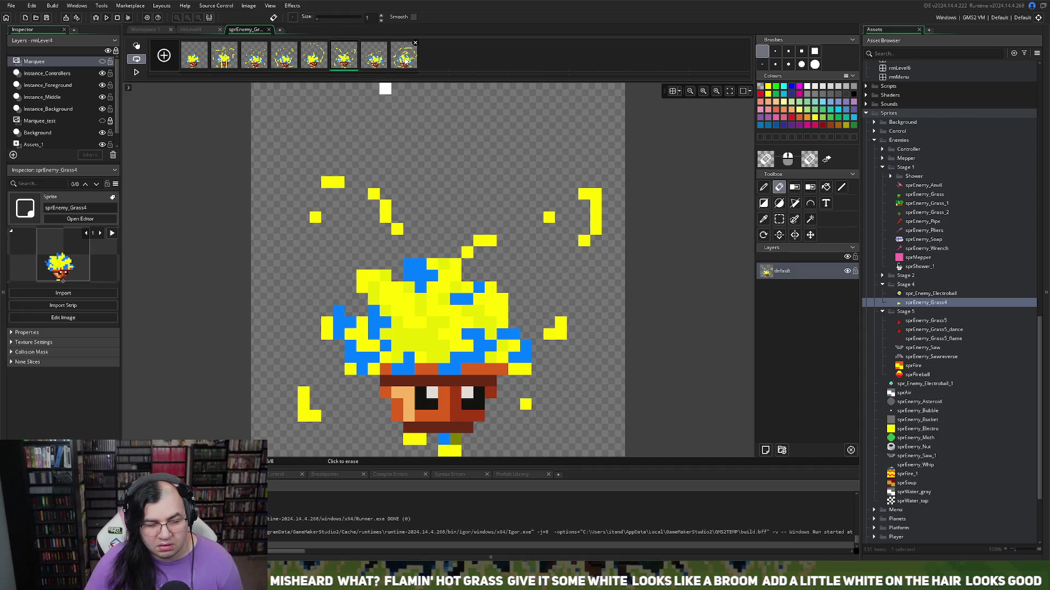
pyautogui.click(269, 30)
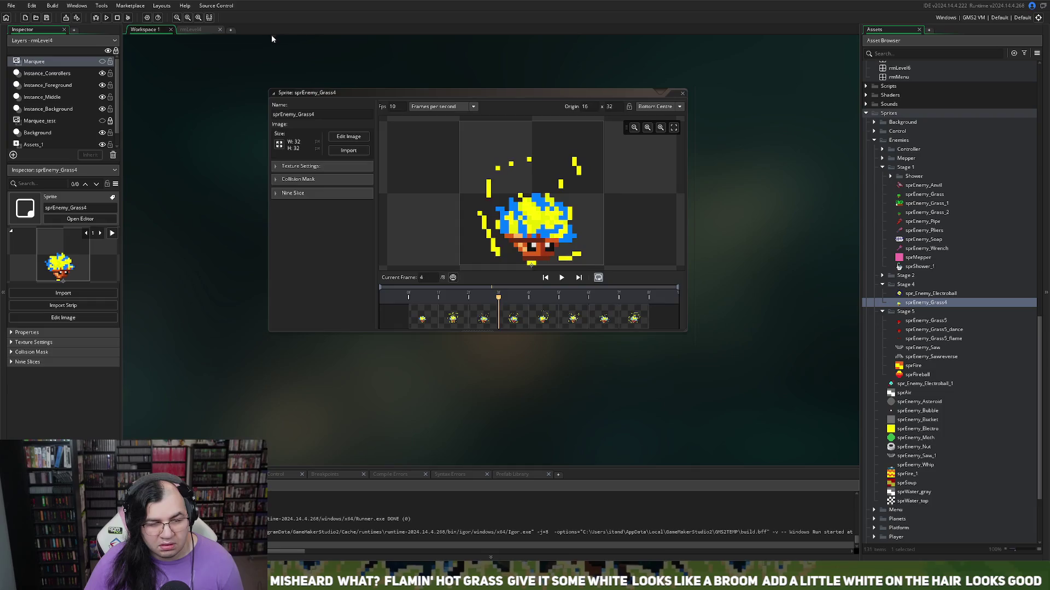
# Step: Preview the sprite animation, then confirm importing replacement frames into sprEnemy_Grass4
pyautogui.click(561, 277)
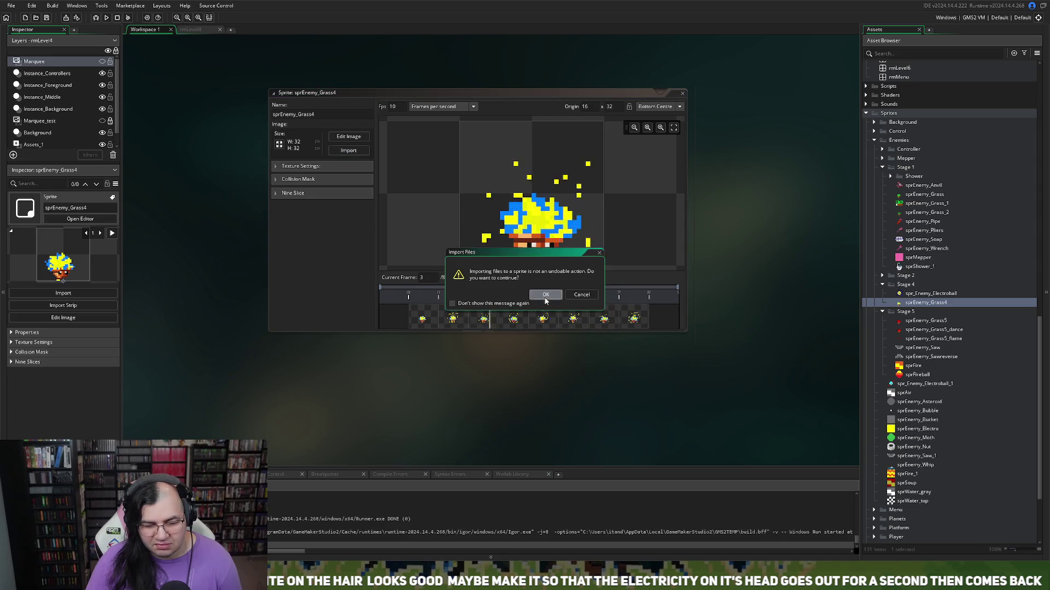
pyautogui.click(542, 299)
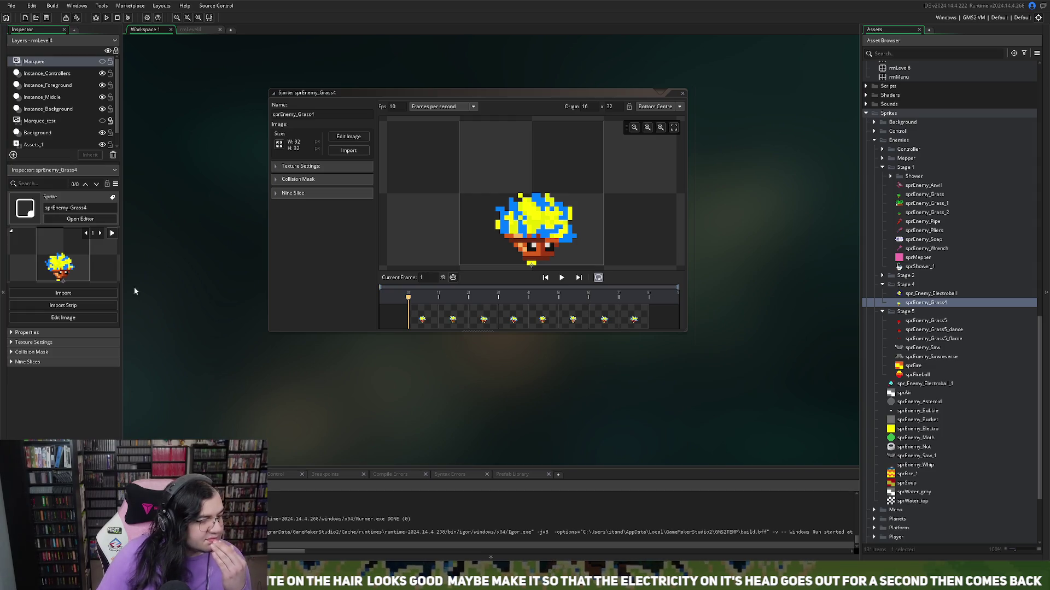
# Step: Create the new sprite Sprite143 in the Stage 4 enemies group via sprEnemy_Grass4's context menu
pyautogui.rightClick(944, 304)
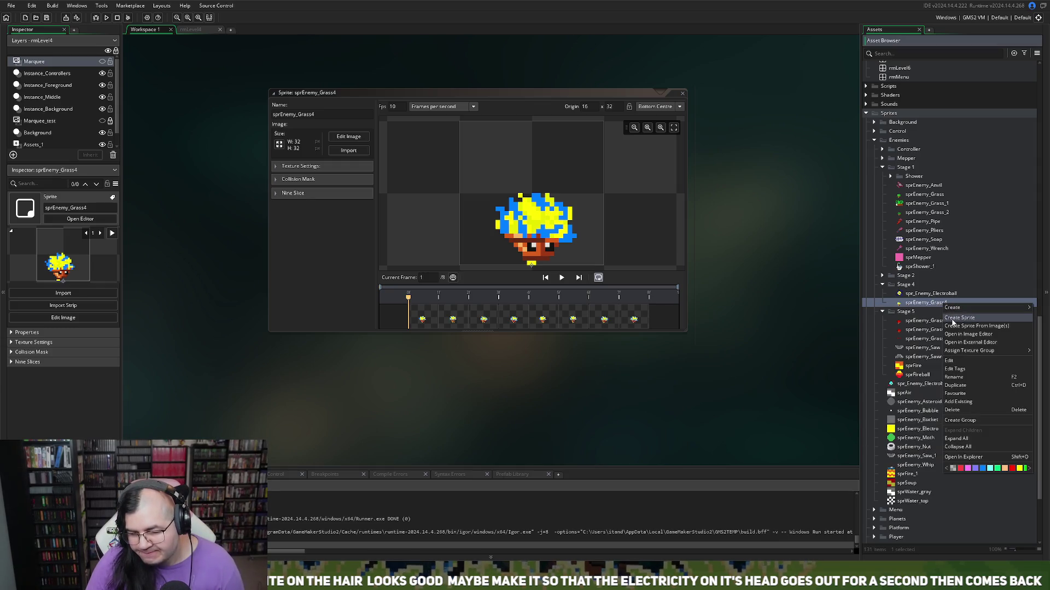
pyautogui.click(957, 318)
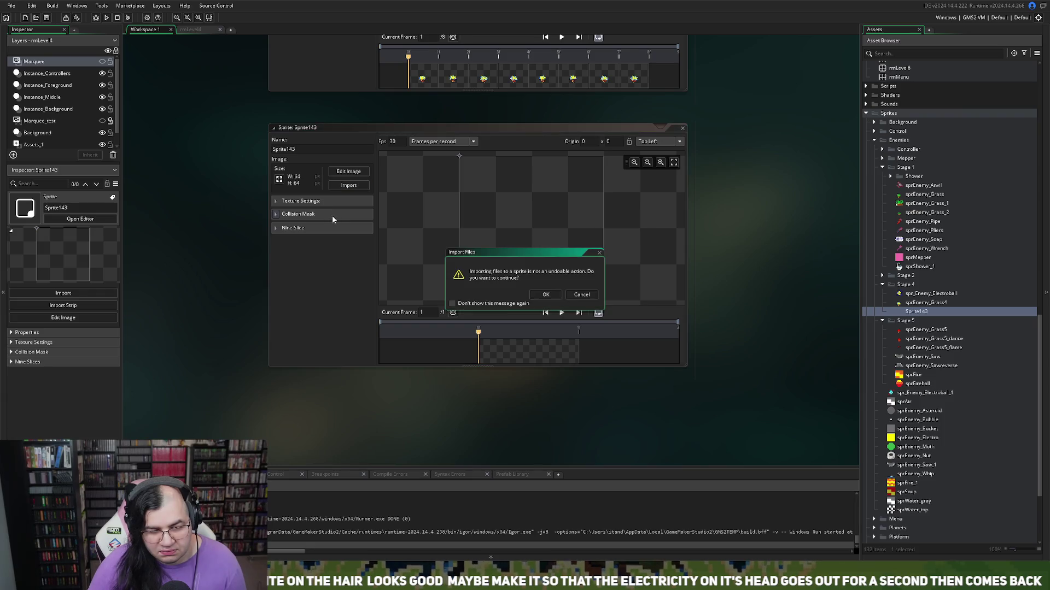
# Step: Import an electric ring image into Sprite143, then replace it with a teal orb image
pyautogui.click(546, 295)
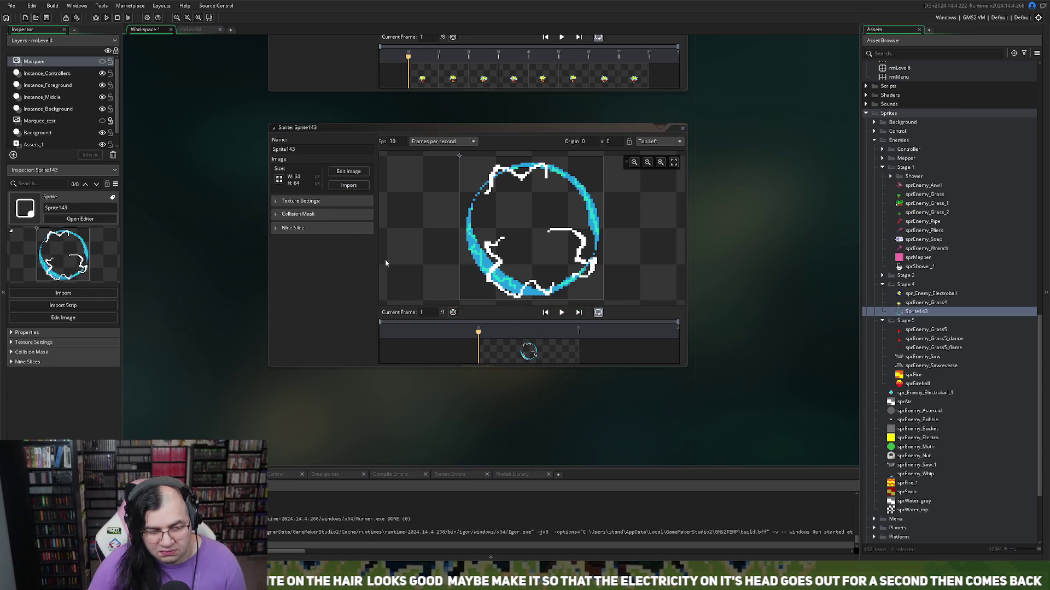
pyautogui.click(335, 170)
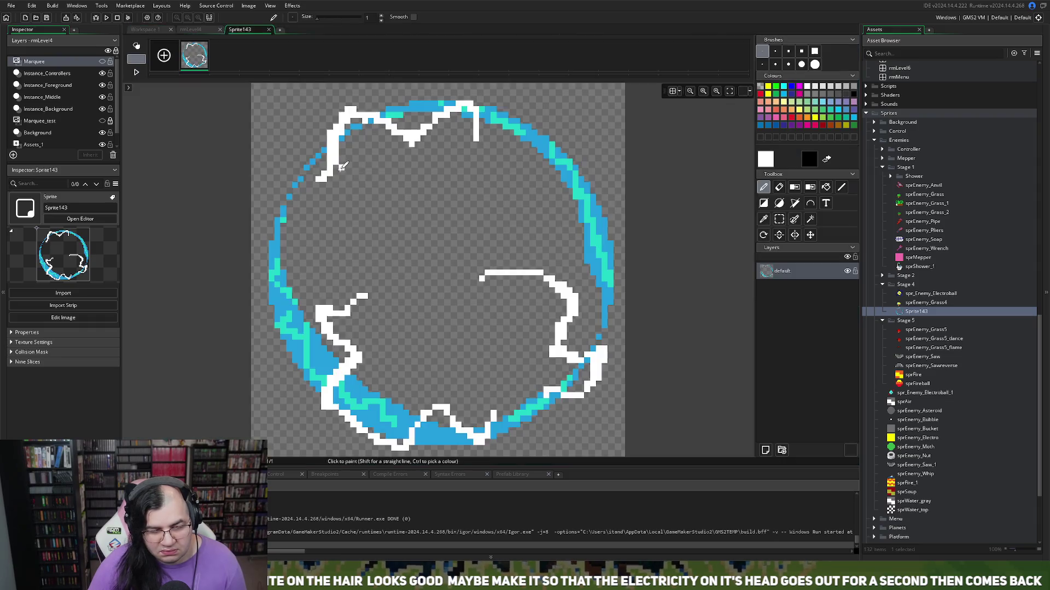
pyautogui.click(269, 29)
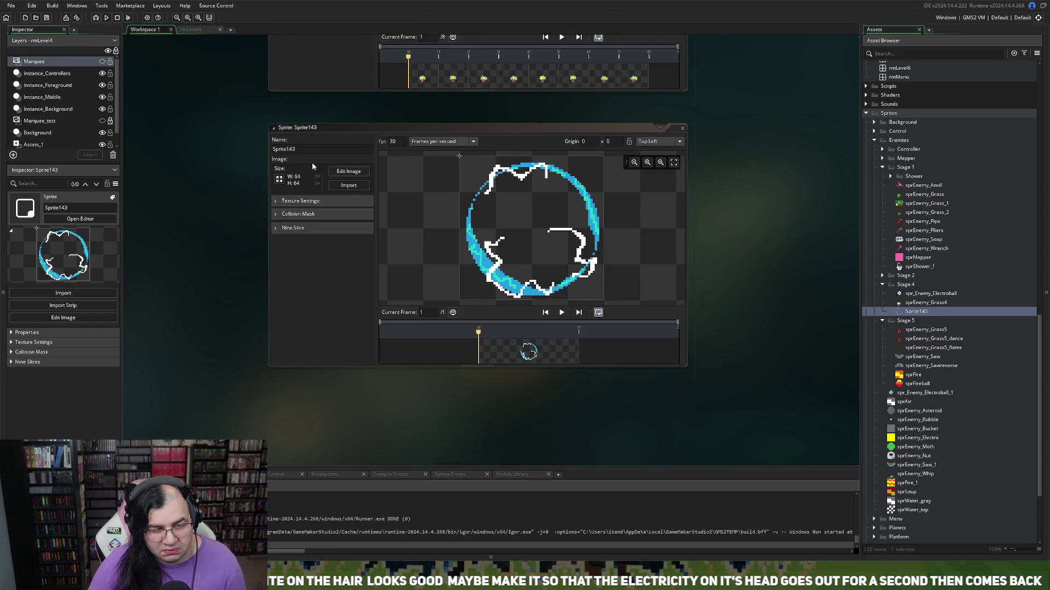
pyautogui.click(348, 186)
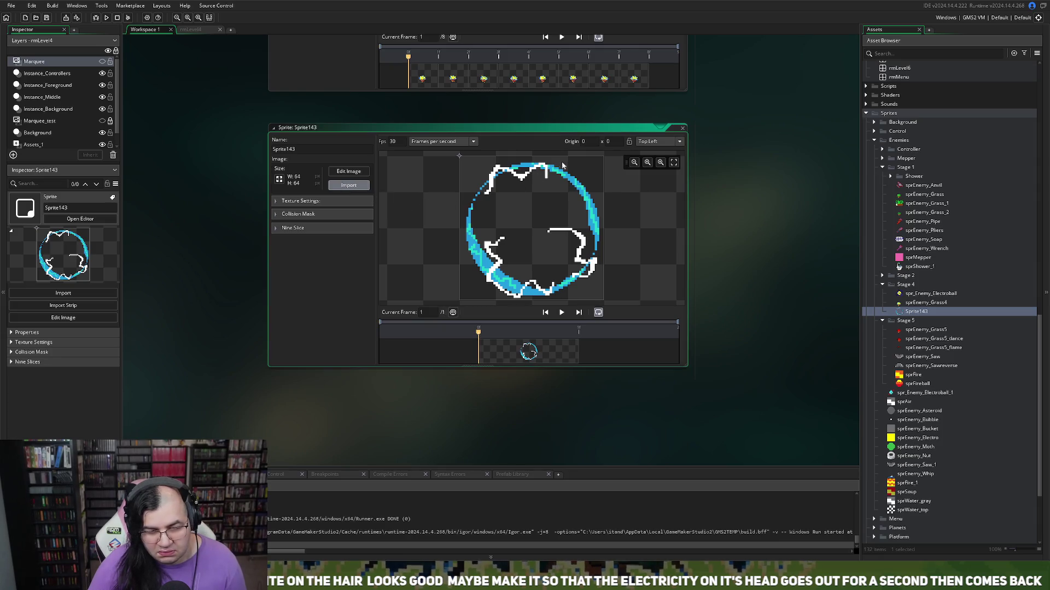
pyautogui.click(541, 295)
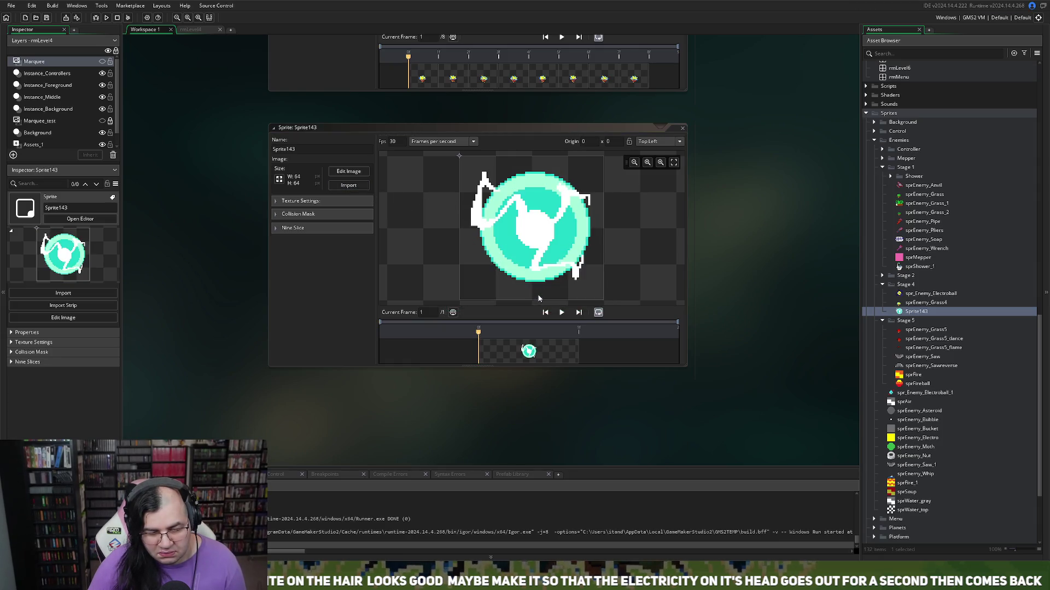
# Step: Import and preview a 12-frame animation, then replace it with the five-frame blue lightning strip
pyautogui.click(344, 189)
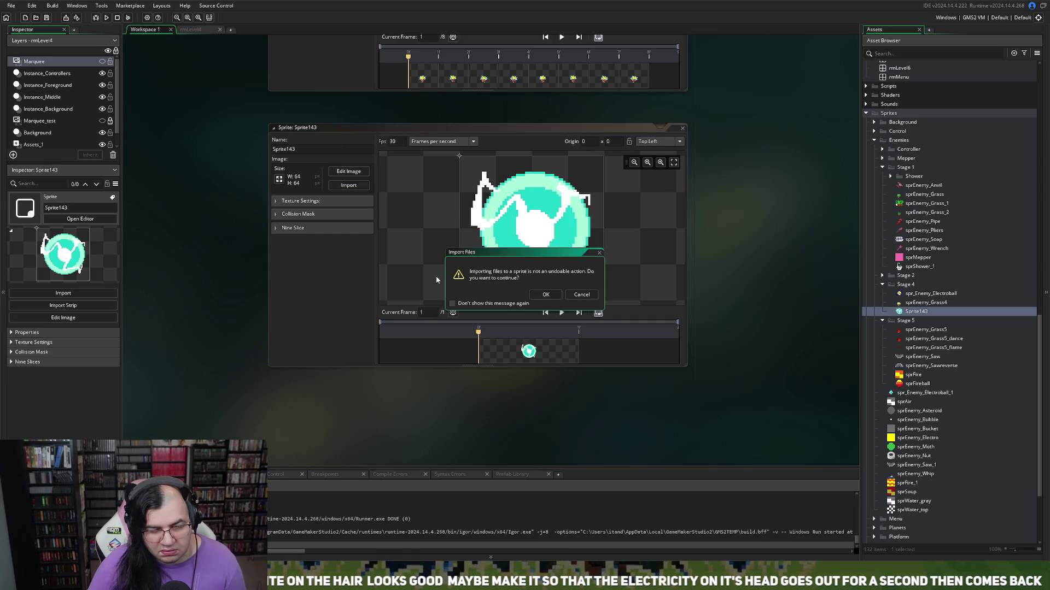
pyautogui.click(545, 295)
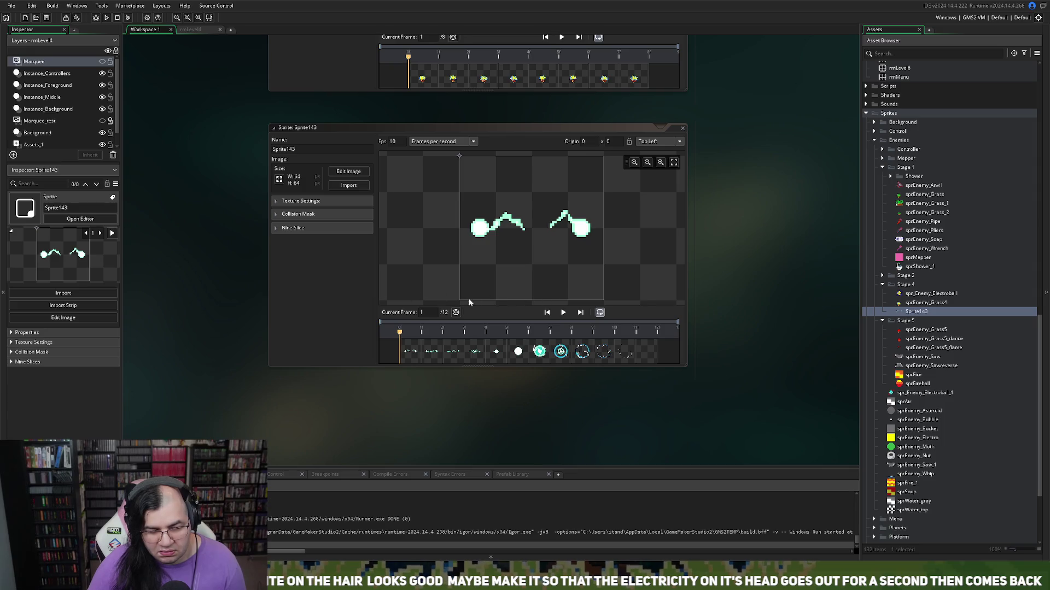
pyautogui.click(563, 313)
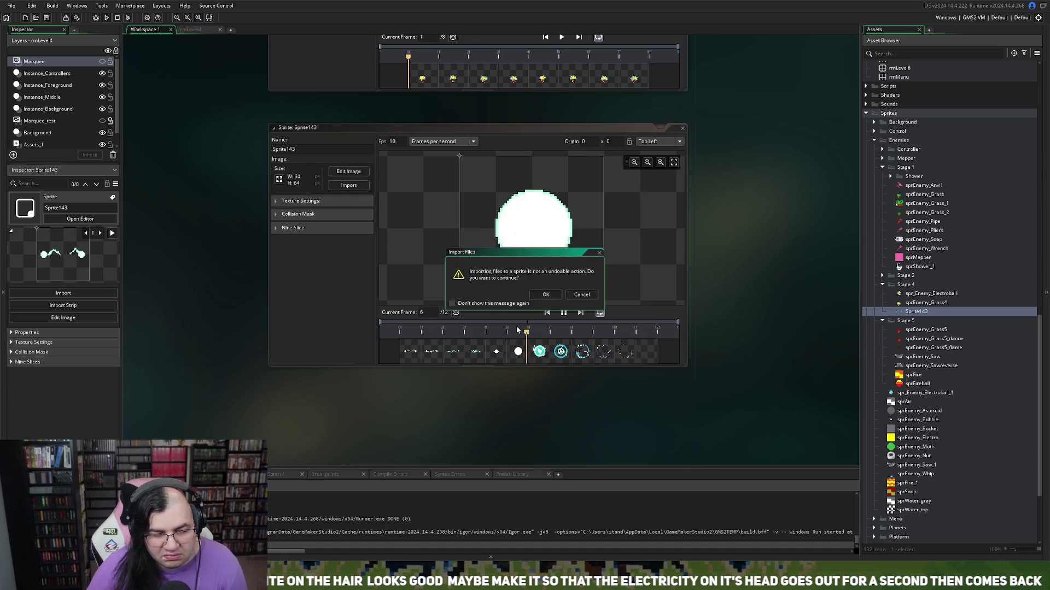
pyautogui.click(542, 295)
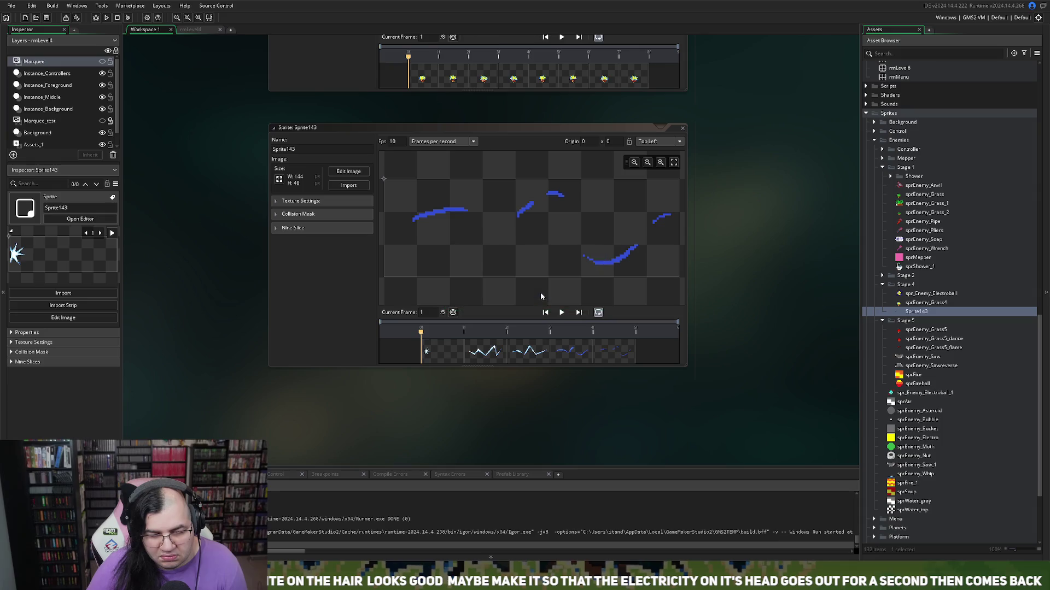
pyautogui.click(562, 312)
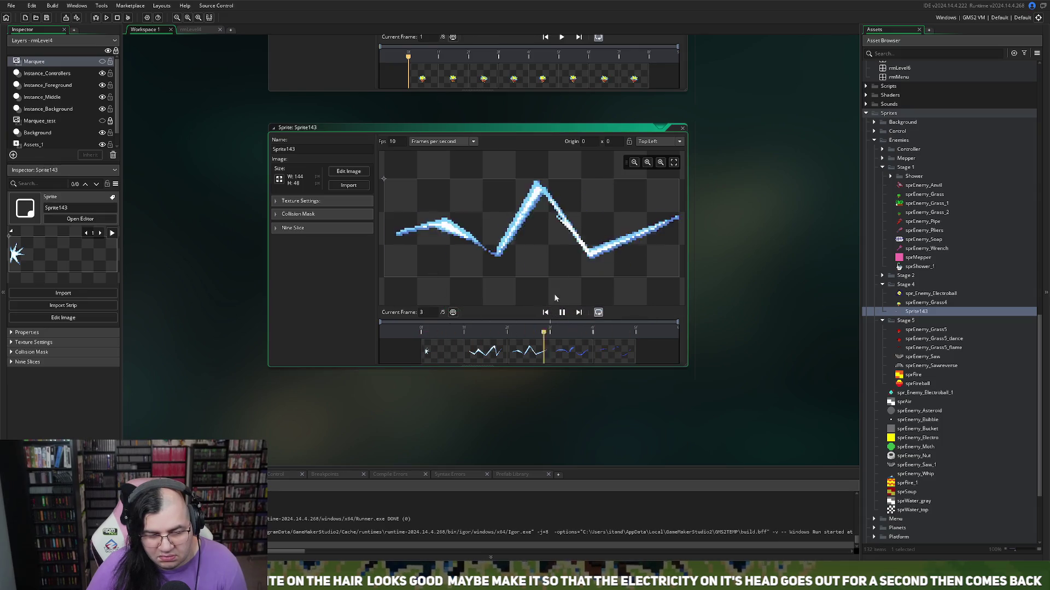
pyautogui.click(348, 171)
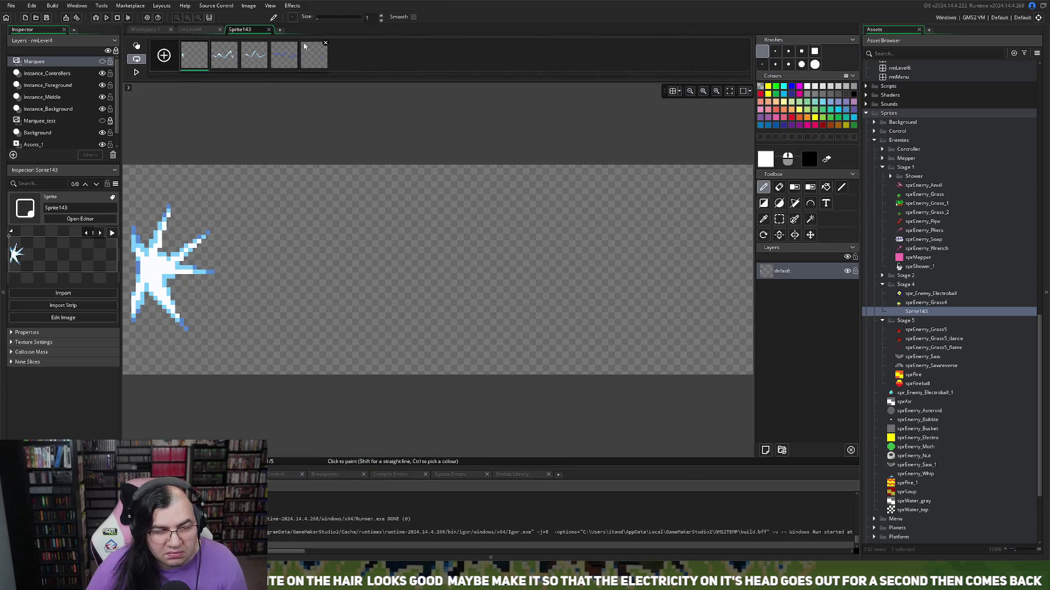
pyautogui.click(269, 29)
pyautogui.click(200, 30)
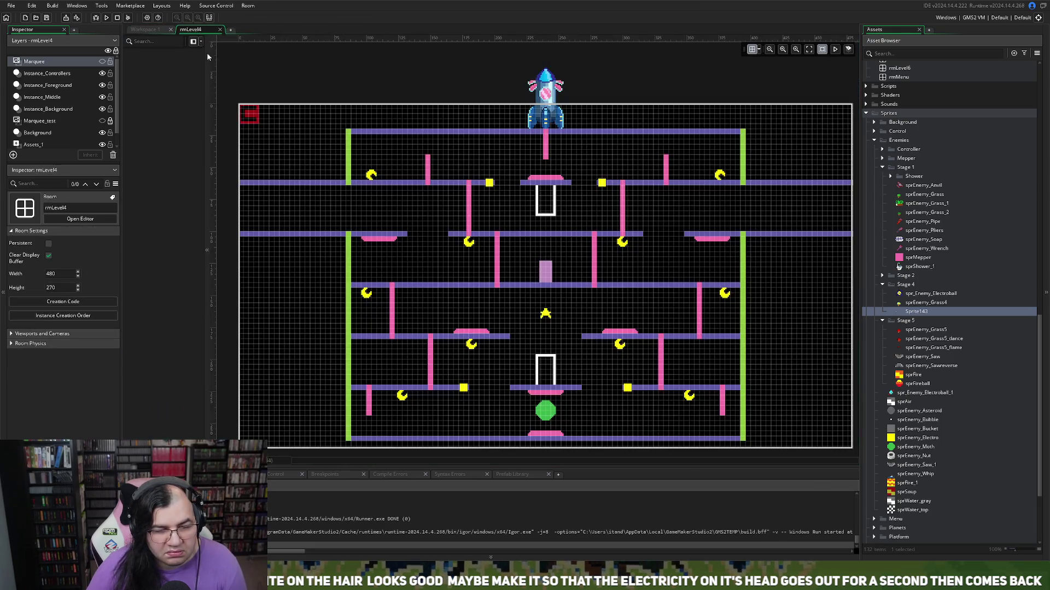
pyautogui.click(155, 31)
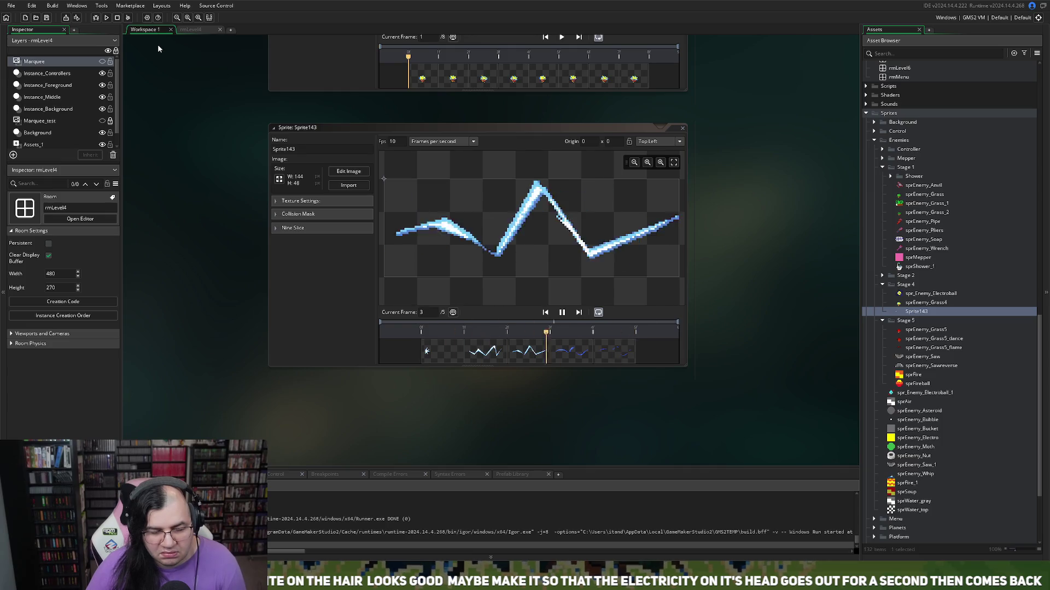
pyautogui.click(346, 187)
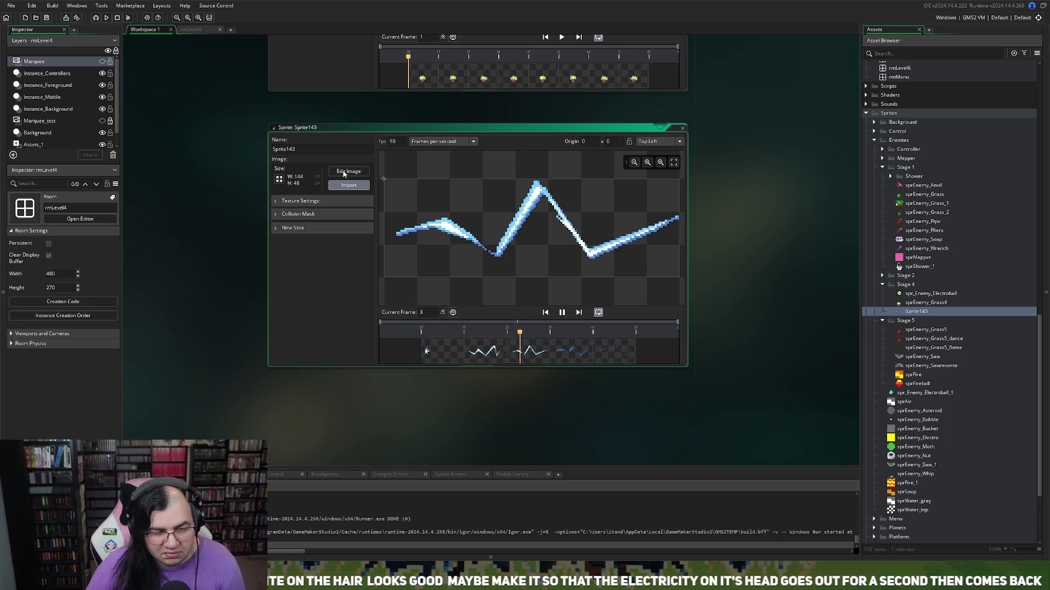
# Step: Import the 15-frame, 111×159 lightning-strike animation into Sprite143 and play its preview
pyautogui.click(536, 294)
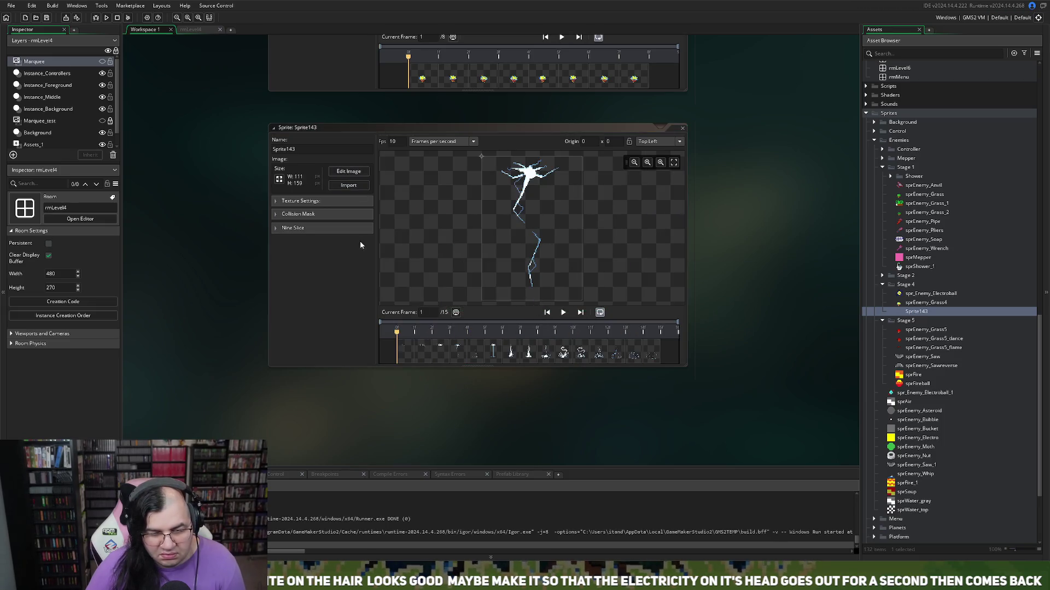
pyautogui.click(566, 314)
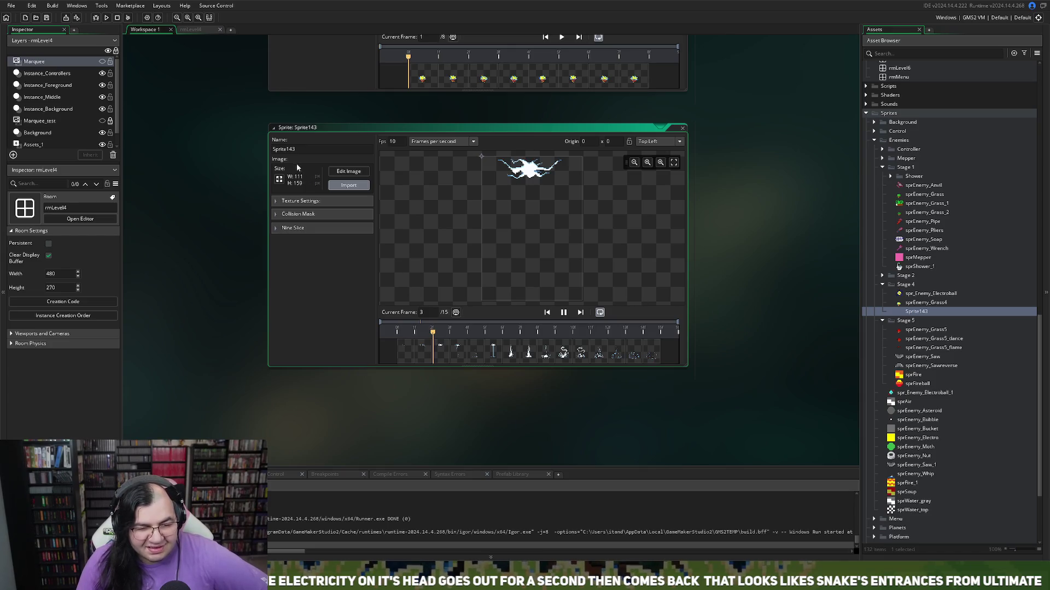
# Step: Replace Sprite143's image with the 21-frame 48×48 electric orb animation and play it
pyautogui.click(348, 185)
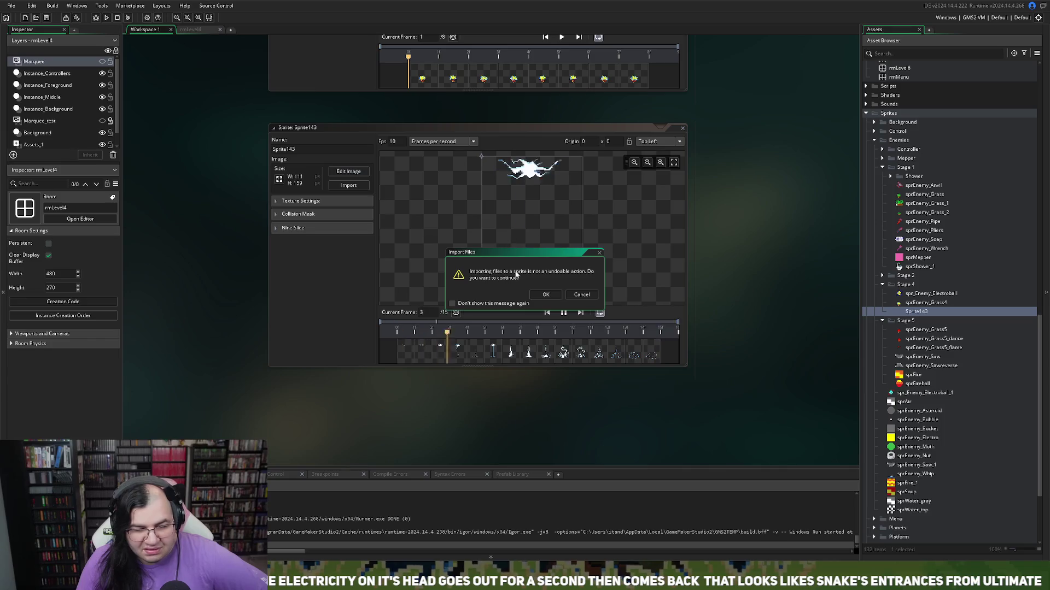
pyautogui.click(546, 294)
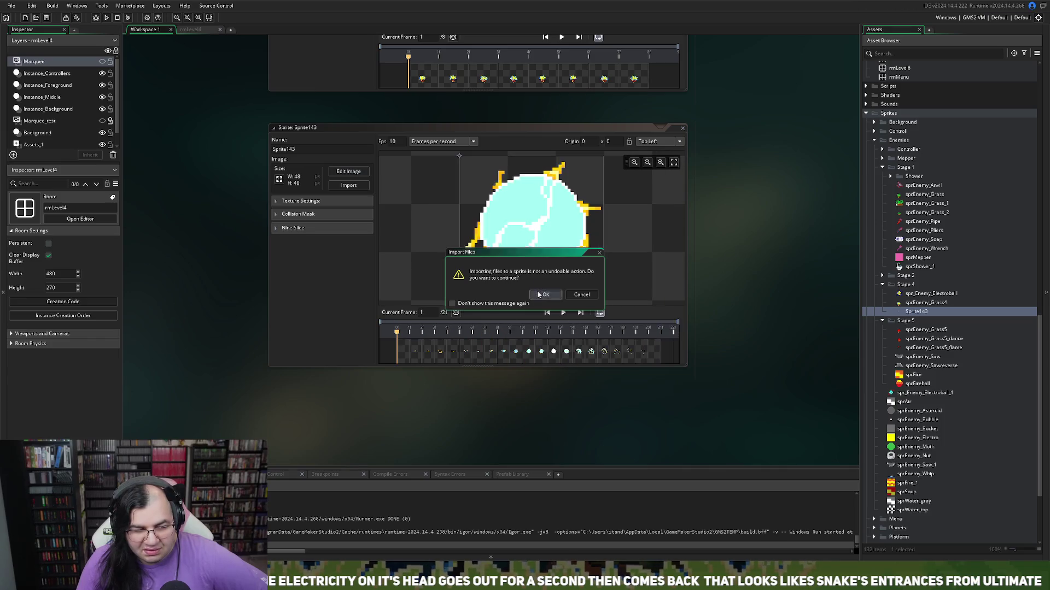
pyautogui.click(560, 316)
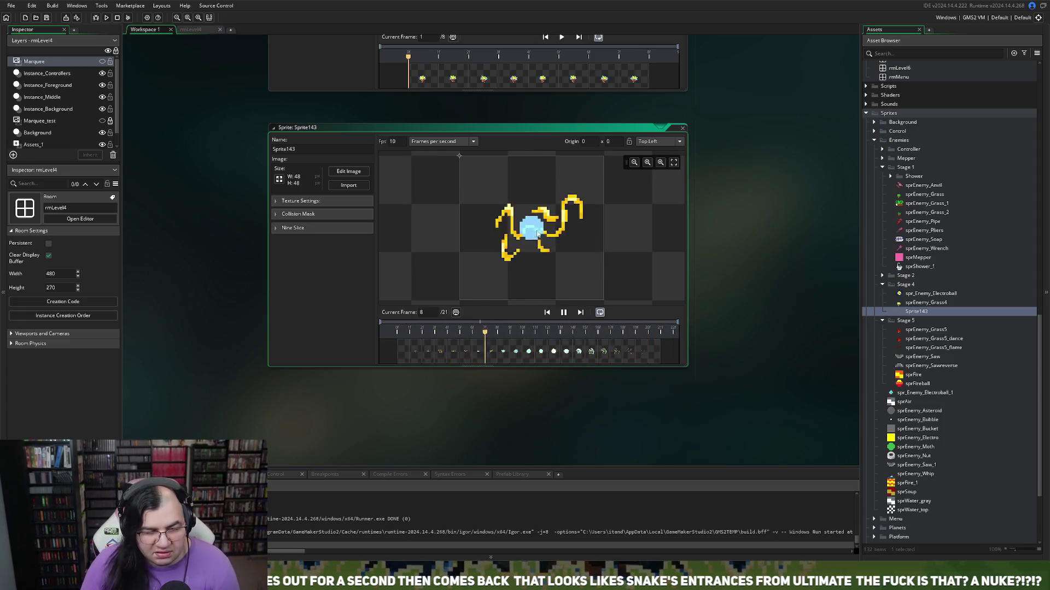
# Step: Resize Sprite143 to 24×24 with scale width 24 and locked aspect, then open its frames
pyautogui.click(279, 179)
pyautogui.click(82, 99)
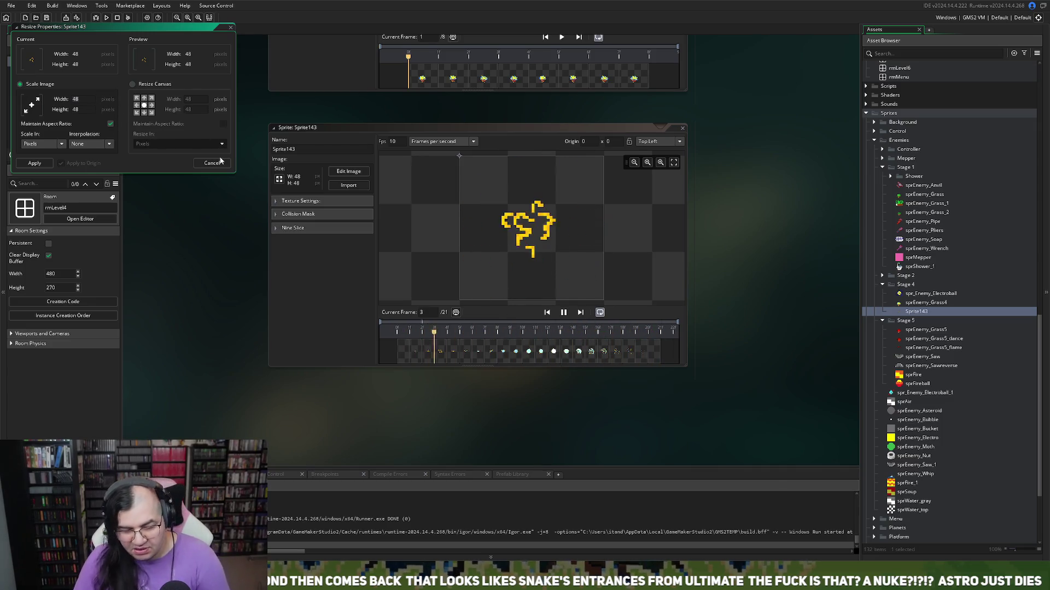
pyautogui.write('24')
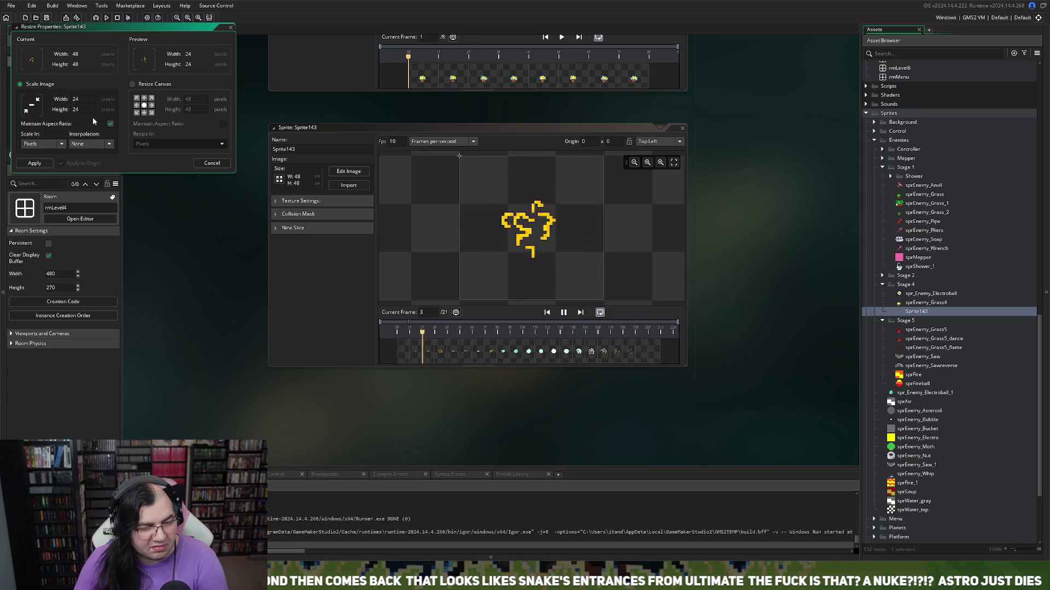
pyautogui.click(34, 163)
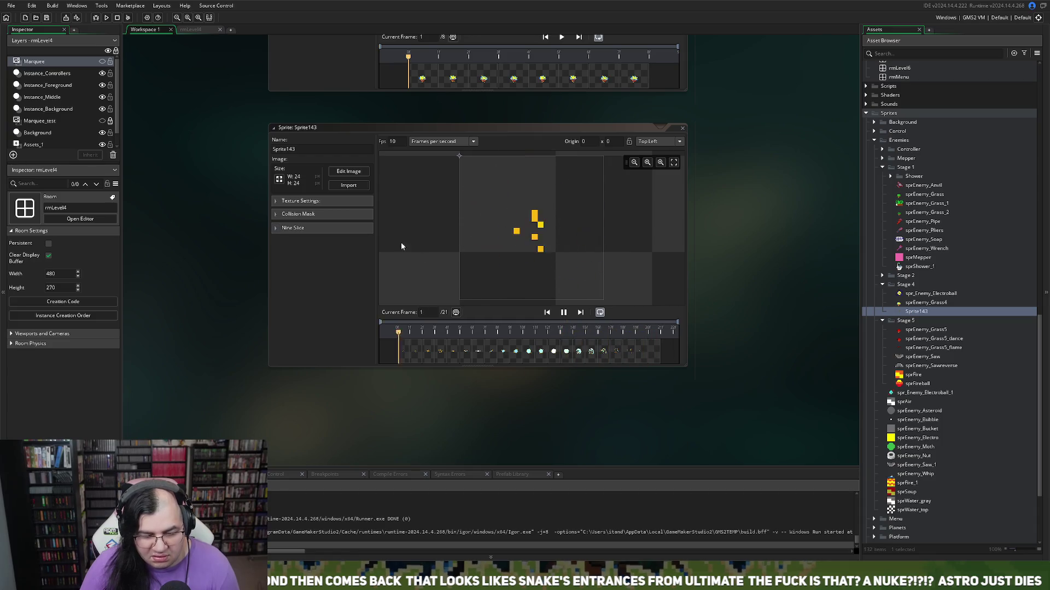
pyautogui.click(348, 171)
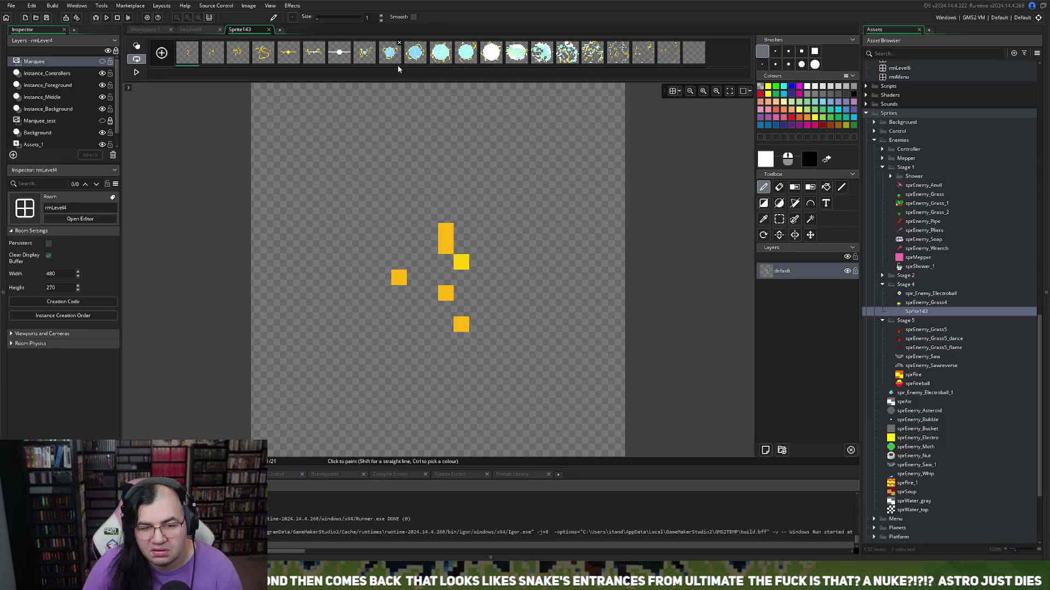
# Step: Delete the unwanted early frames of the orb animation, starting with frames 1 and 2
pyautogui.click(362, 56)
pyautogui.click(343, 61)
pyautogui.click(211, 53)
pyautogui.press('Delete')
pyautogui.press('Return')
pyautogui.press('Delete')
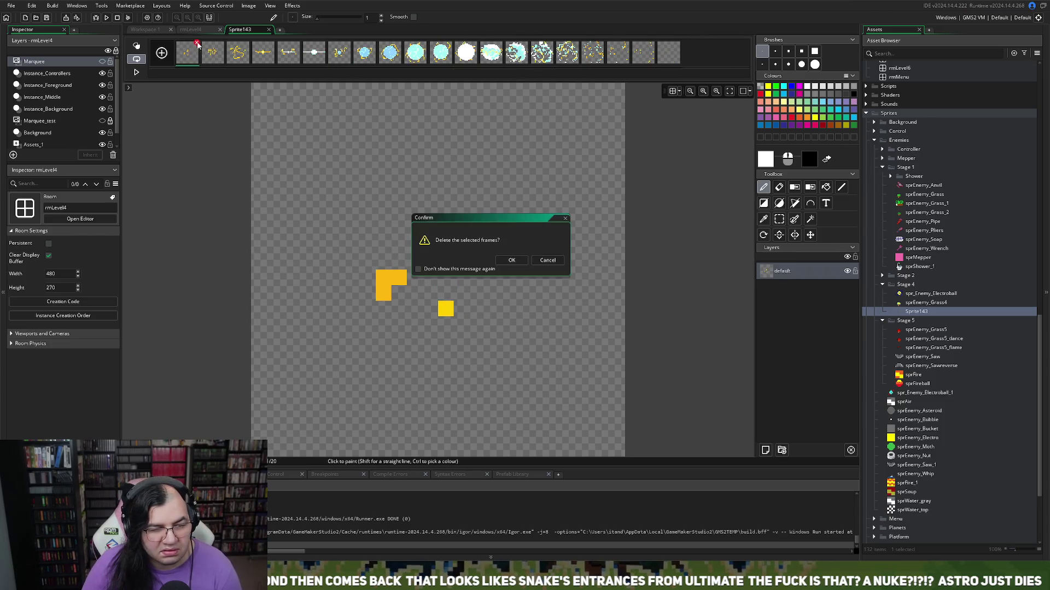
pyautogui.press('Return')
pyautogui.click(197, 44)
pyautogui.press('Return')
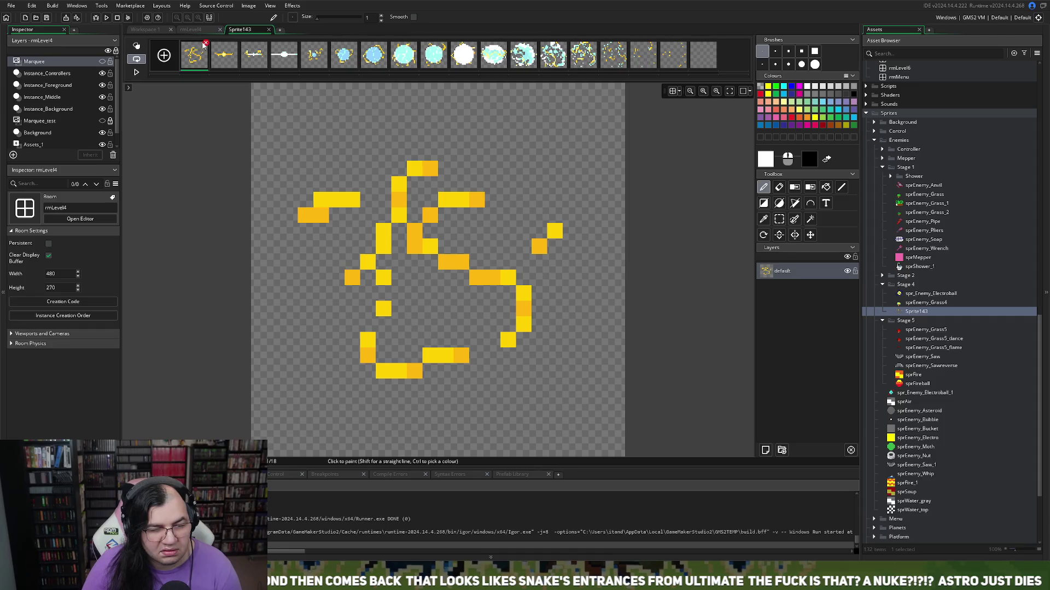
pyautogui.click(206, 44)
pyautogui.press('Return')
pyautogui.click(206, 44)
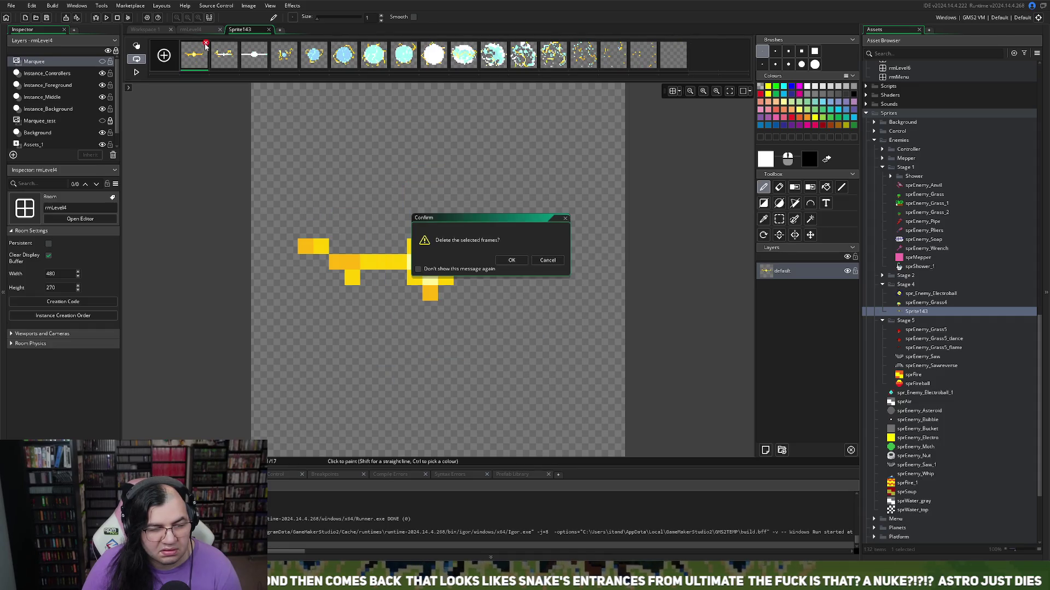
pyautogui.press('Return')
pyautogui.click(206, 44)
pyautogui.press('Return')
pyautogui.click(206, 44)
pyautogui.press('Return')
# Step: Delete frame 7 and the trailing frames, leaving six orb frames
pyautogui.click(345, 62)
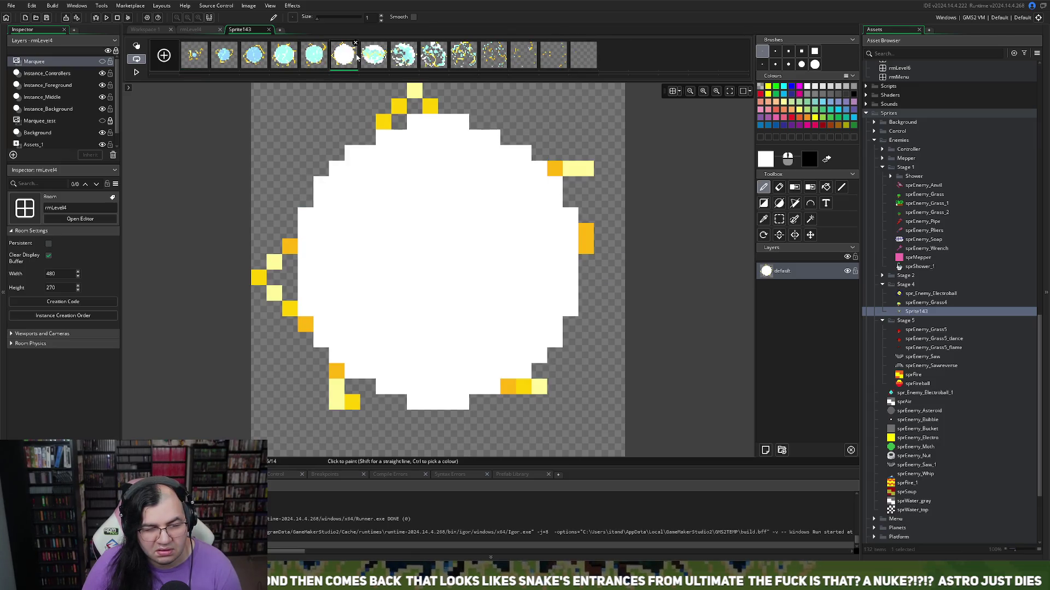
pyautogui.click(377, 57)
pyautogui.press('Return')
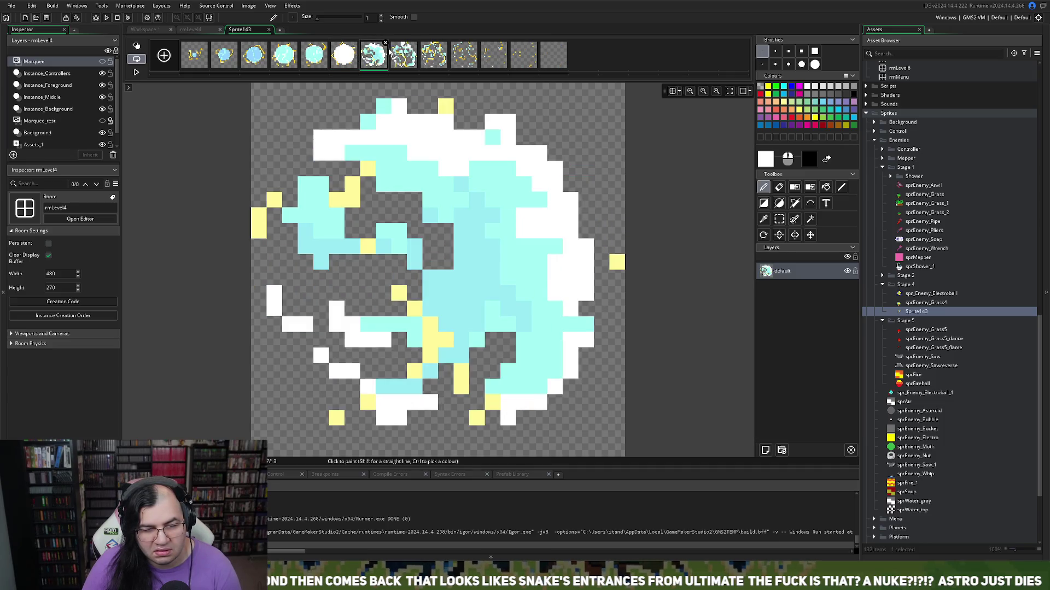
pyautogui.press('Return')
pyautogui.click(385, 46)
pyautogui.press('Return')
pyautogui.click(385, 46)
pyautogui.press('Return')
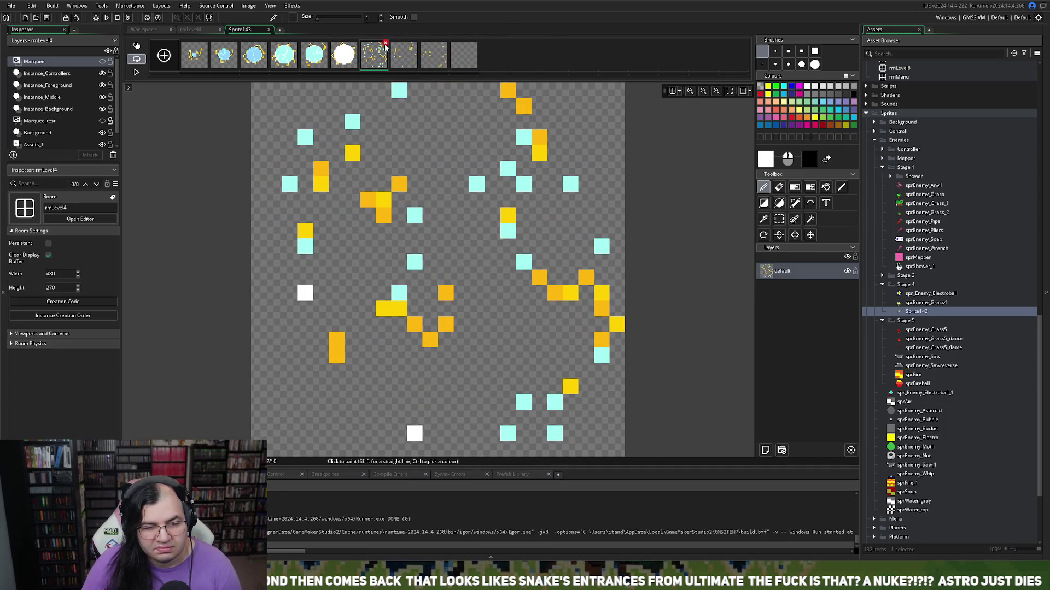
pyautogui.click(385, 46)
pyautogui.press('Return')
pyautogui.click(385, 45)
pyautogui.press('Return')
pyautogui.click(385, 46)
pyautogui.press('Return')
pyautogui.click(385, 46)
pyautogui.press('Return')
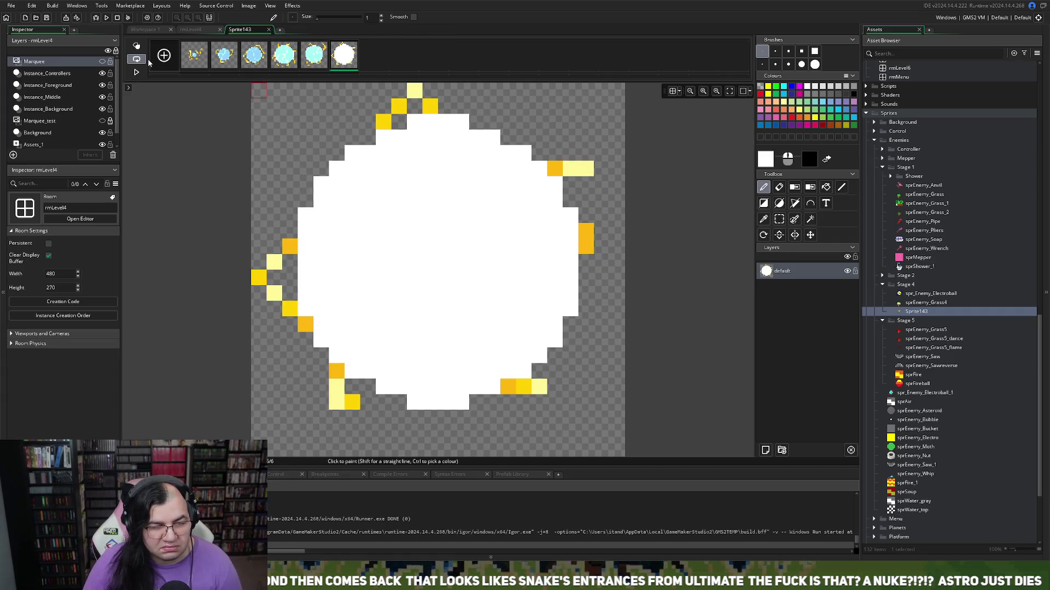
# Step: Move the white flash frame to the first slot, preview the animation, and close the image editor
pyautogui.click(136, 73)
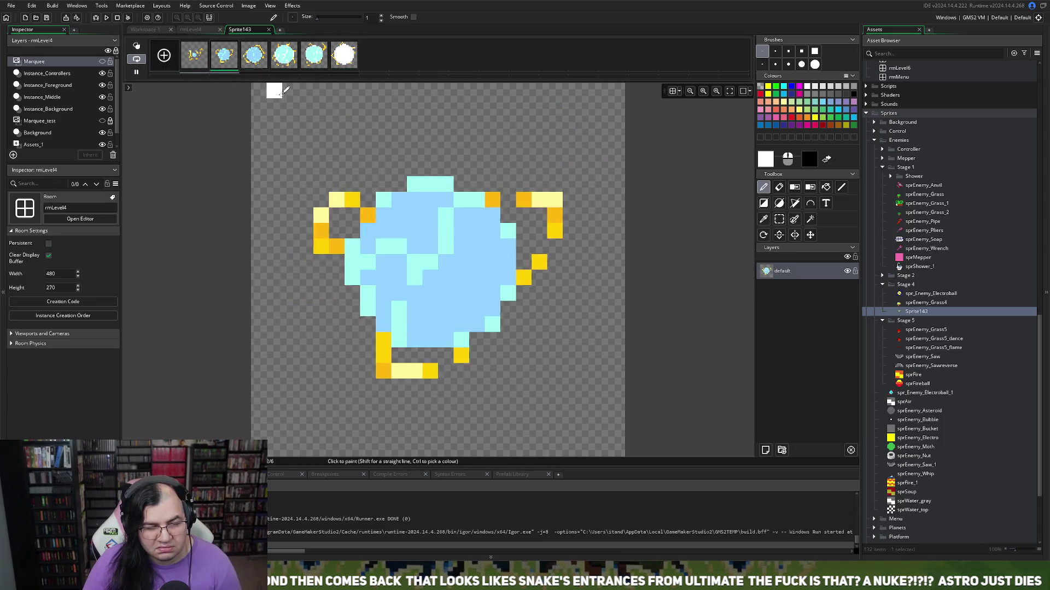
pyautogui.click(271, 6)
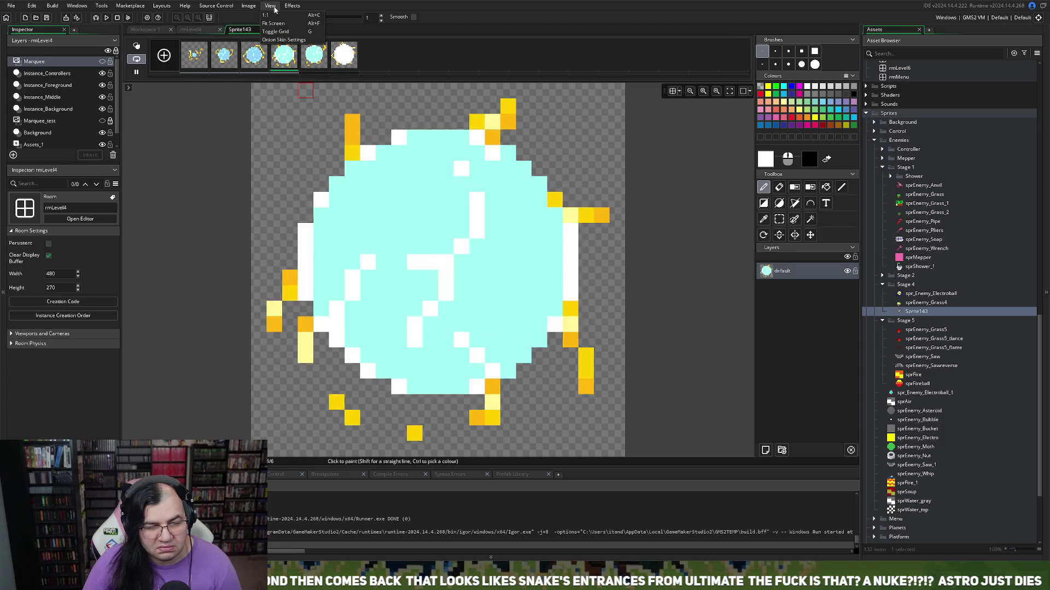
pyautogui.click(244, 8)
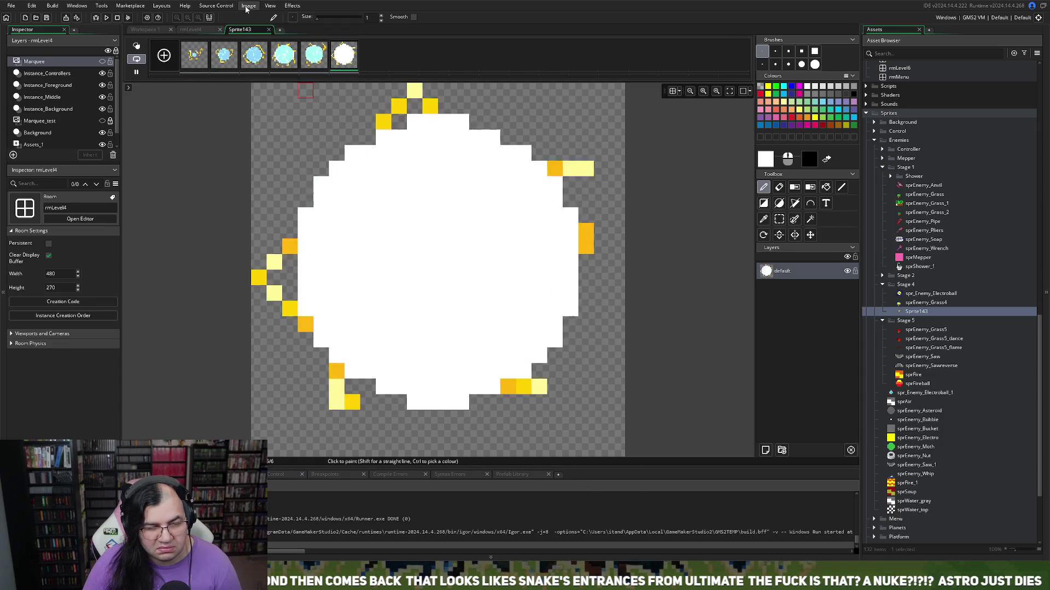
pyautogui.click(270, 6)
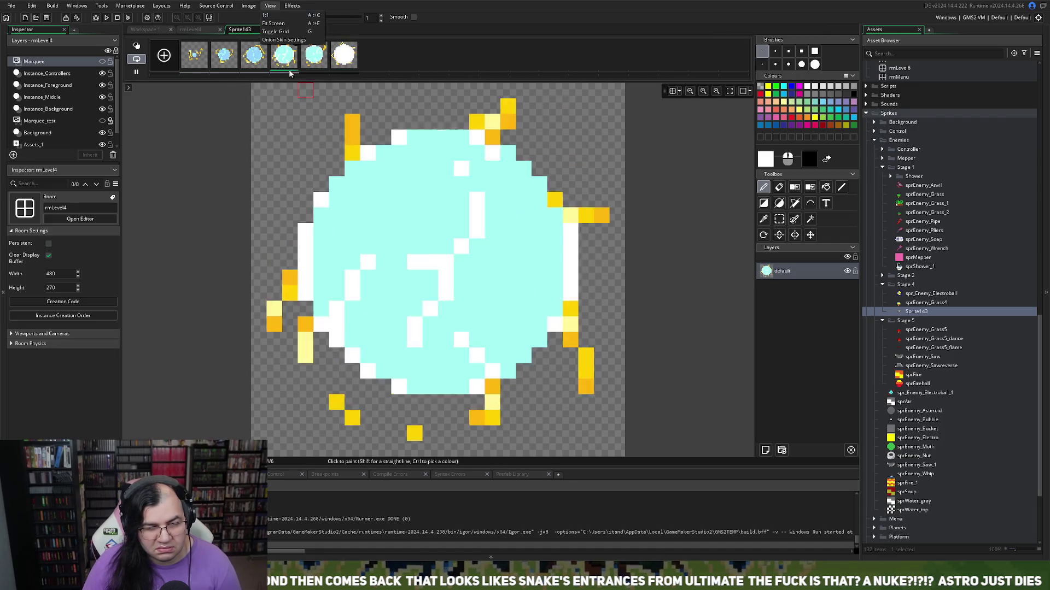
pyautogui.click(310, 63)
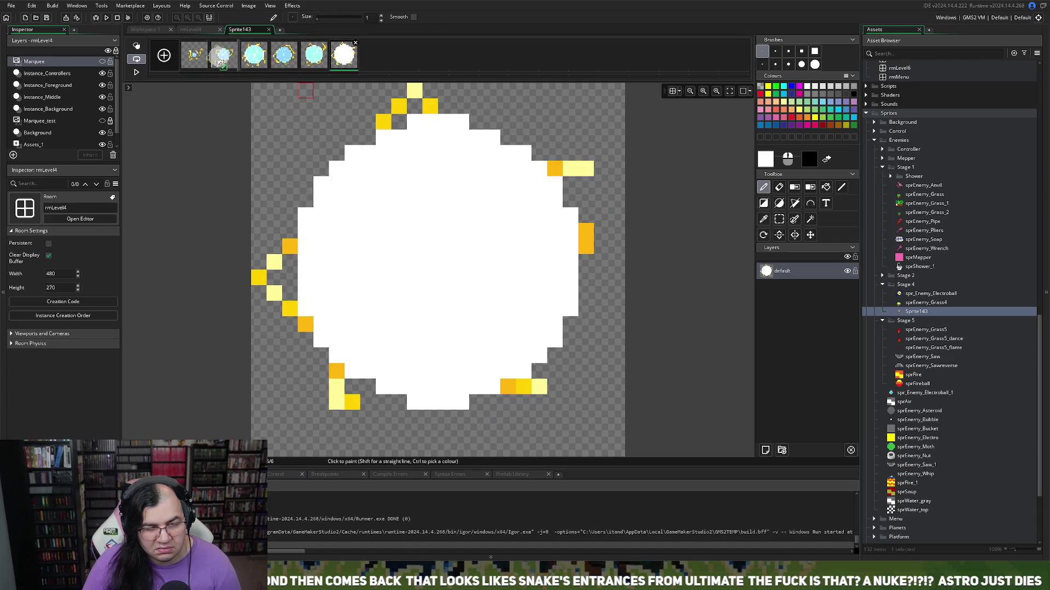
pyautogui.moveTo(193, 56); pyautogui.dragTo(194, 55)
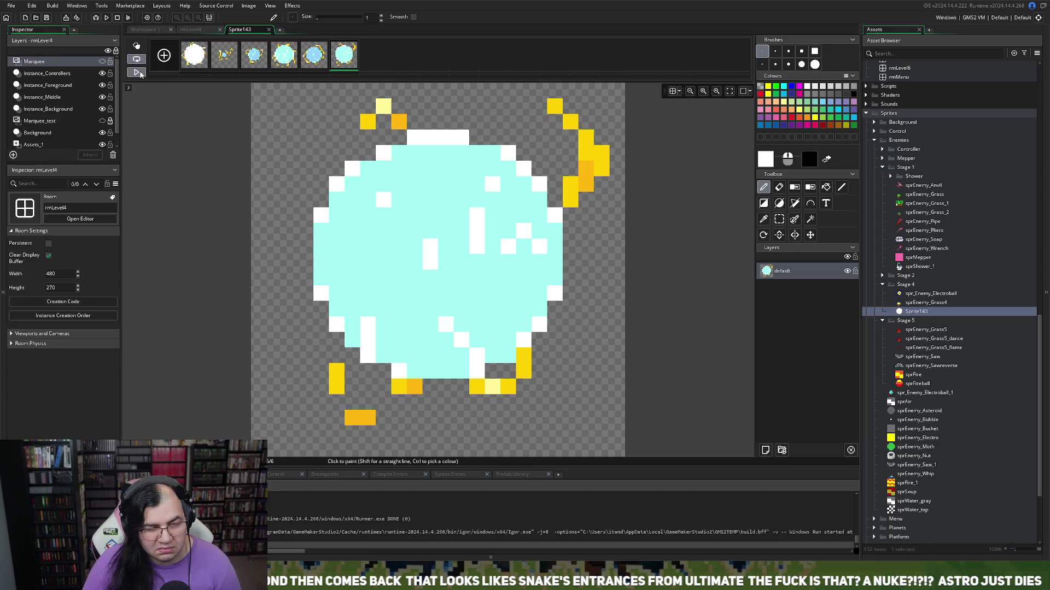
pyautogui.click(137, 73)
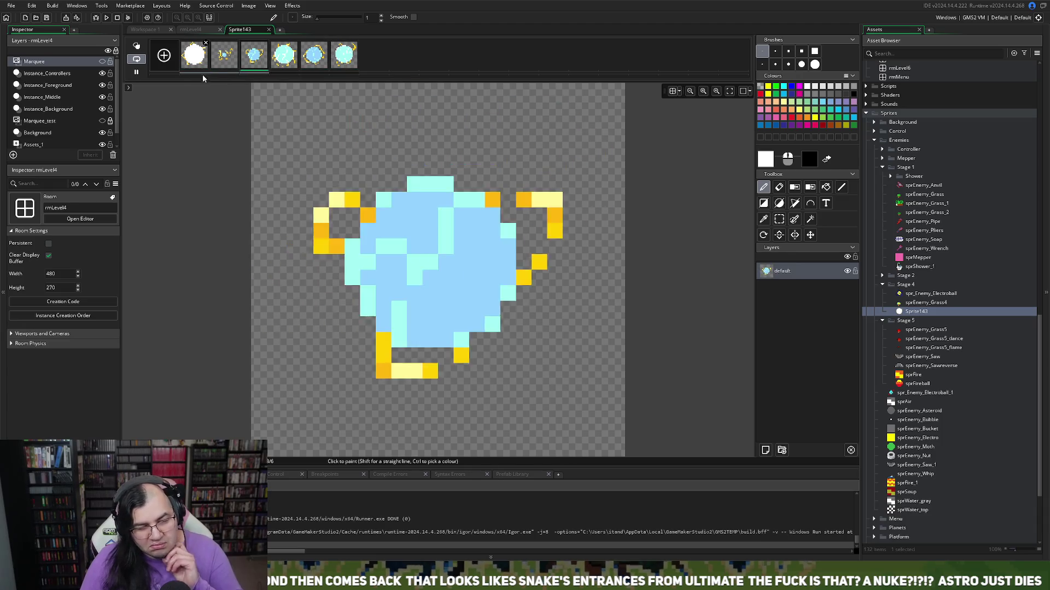
pyautogui.click(268, 30)
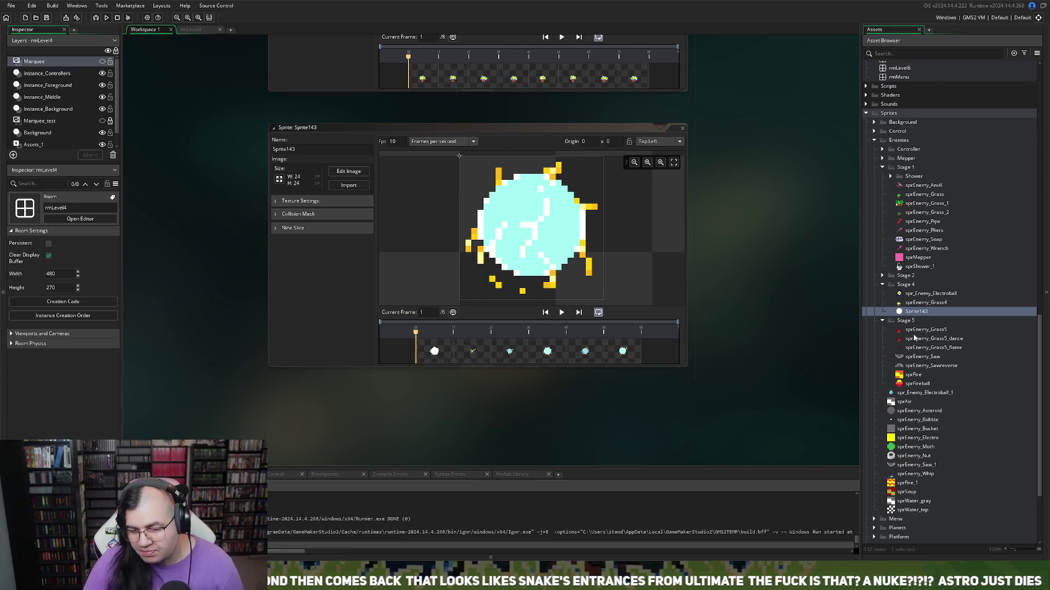
# Step: Inspect the old spr_Enemy_Electroball sprite and its actions menu in the Asset Browser
pyautogui.doubleClick(929, 293)
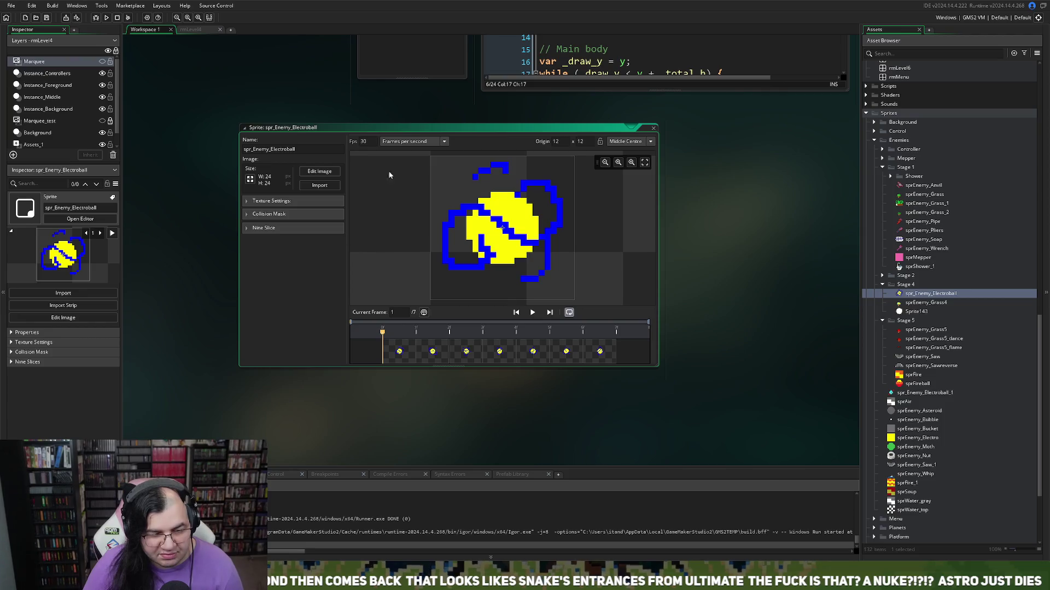
pyautogui.click(653, 129)
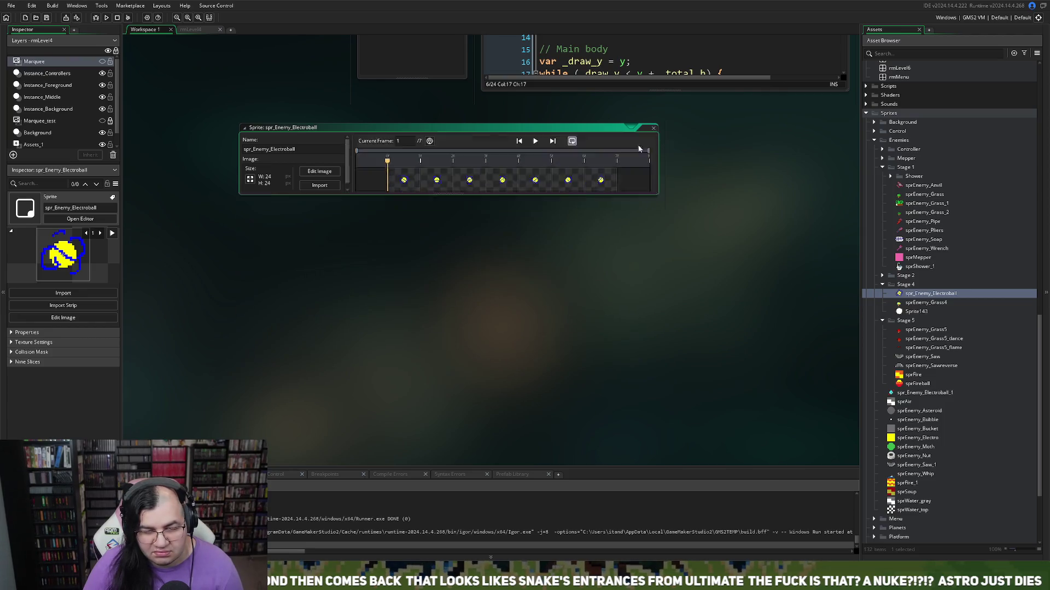
pyautogui.scroll(5, 603, 211)
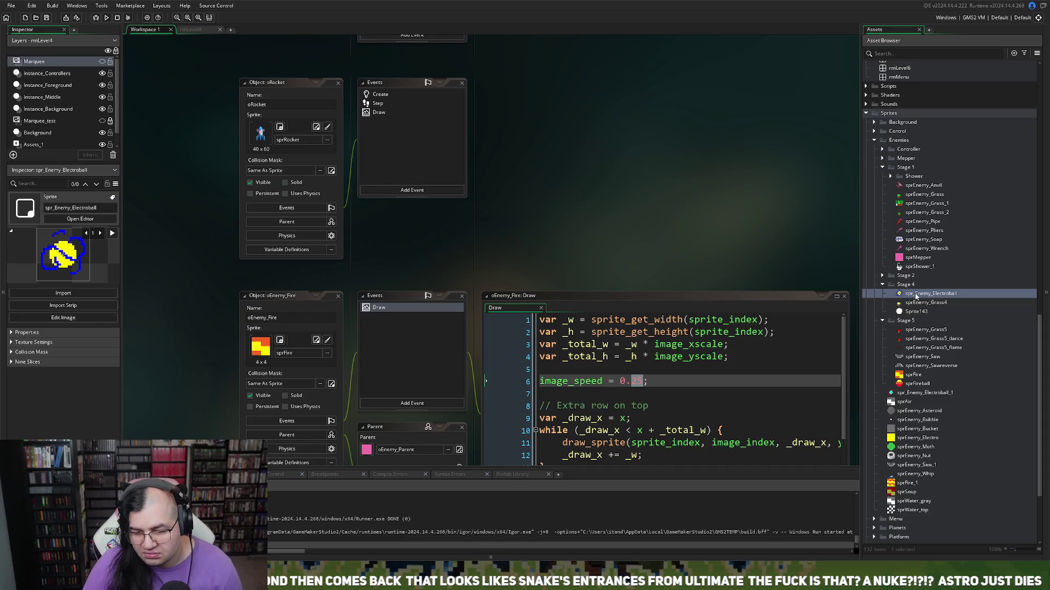
pyautogui.rightClick(915, 297)
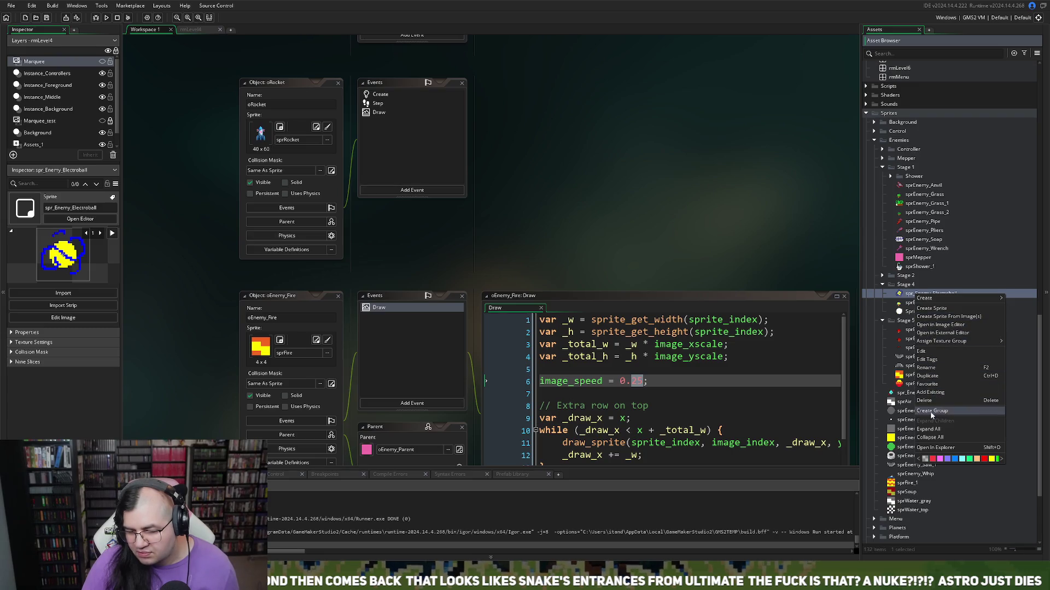
pyautogui.click(933, 367)
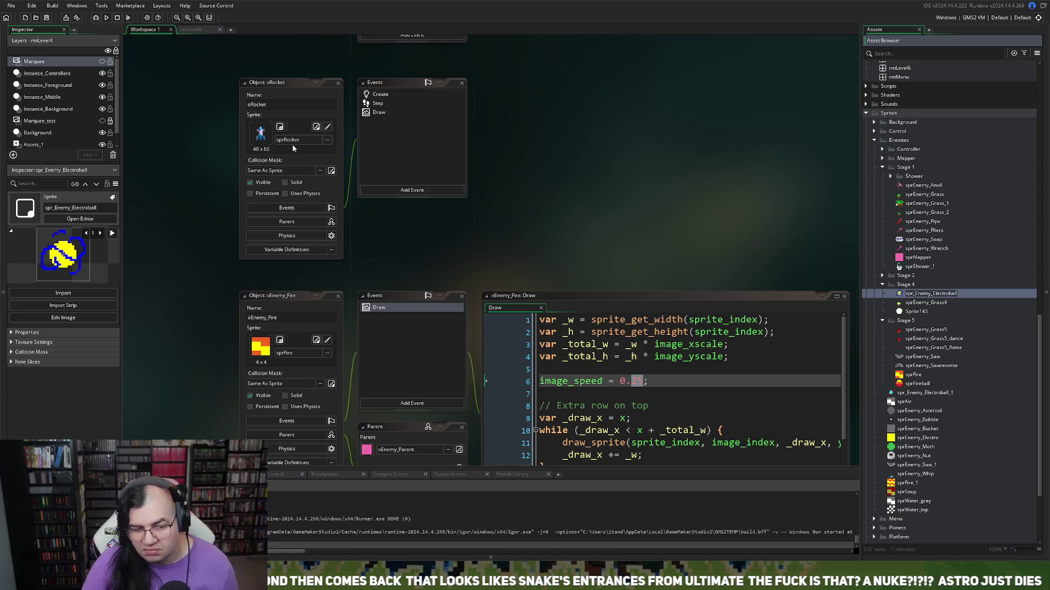
pyautogui.scroll(3, 402, 253)
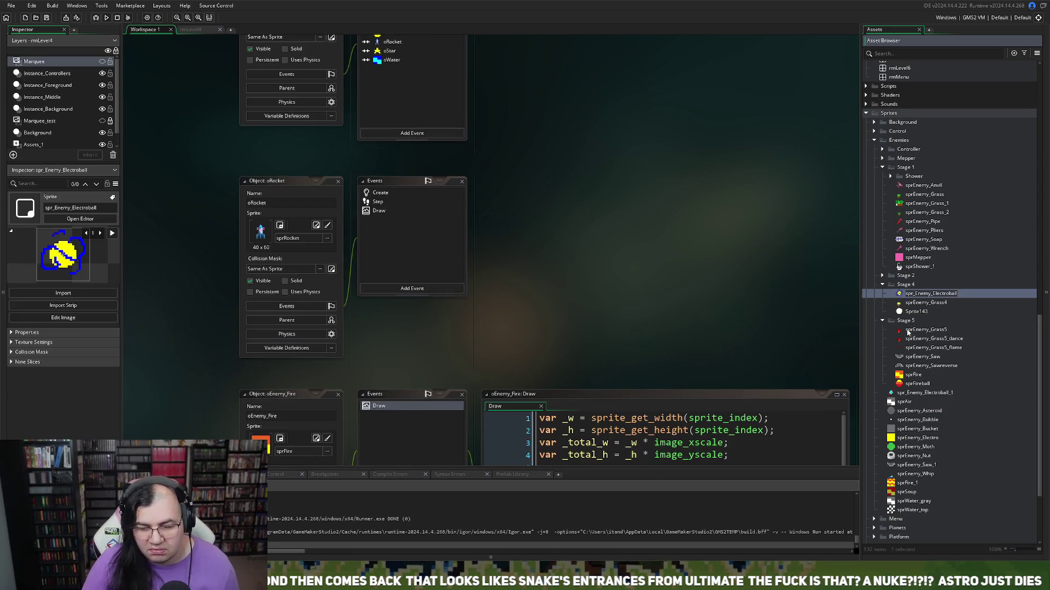
pyautogui.scroll(-5, 907, 363)
pyautogui.scroll(1, 912, 514)
pyautogui.scroll(-1, 918, 475)
pyautogui.scroll(2, 911, 463)
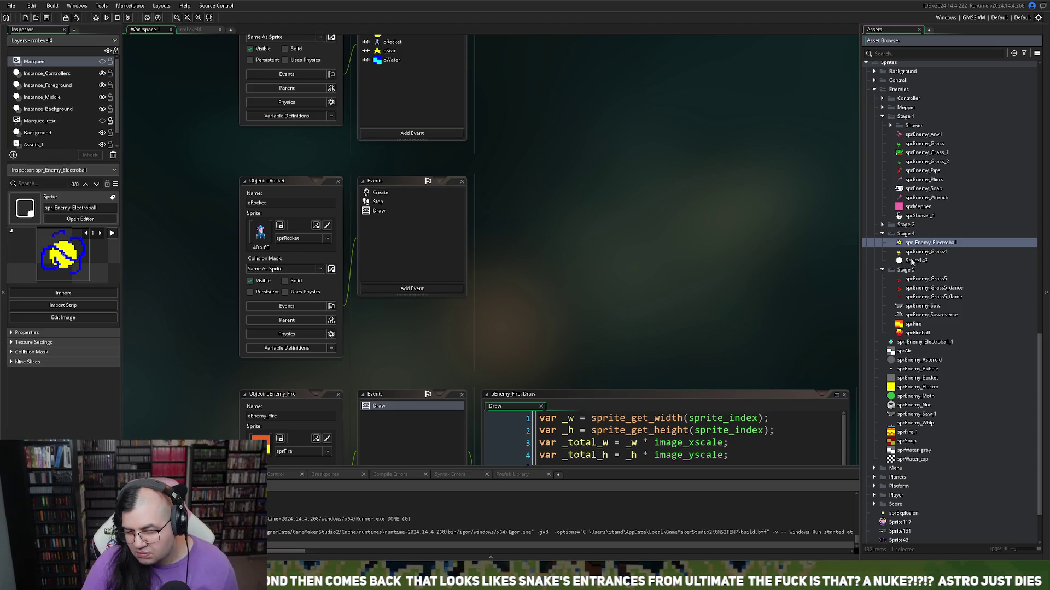
# Step: Name Sprite143 sprEnemy_Electroball by pasting the name and removing the underscore
pyautogui.doubleClick(915, 261)
pyautogui.click(289, 149)
pyautogui.write('spr_Enemy_Electroball')
pyautogui.click(283, 149)
pyautogui.press('BackSpace')
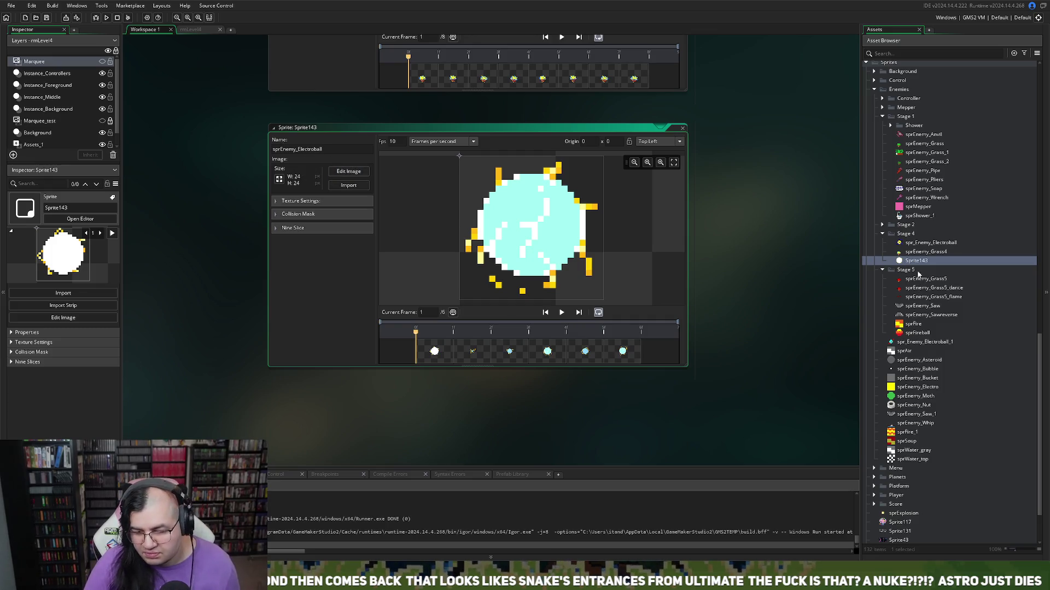
# Step: Check the old sprite's collision mask settings, then reopen sprEnemy_Electroball
pyautogui.doubleClick(924, 243)
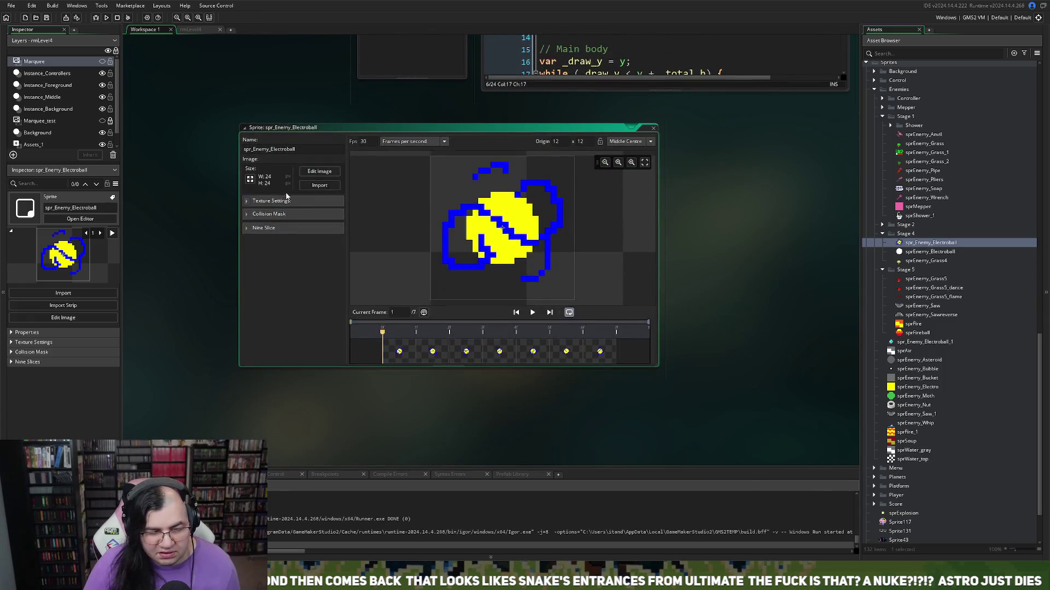
pyautogui.click(252, 217)
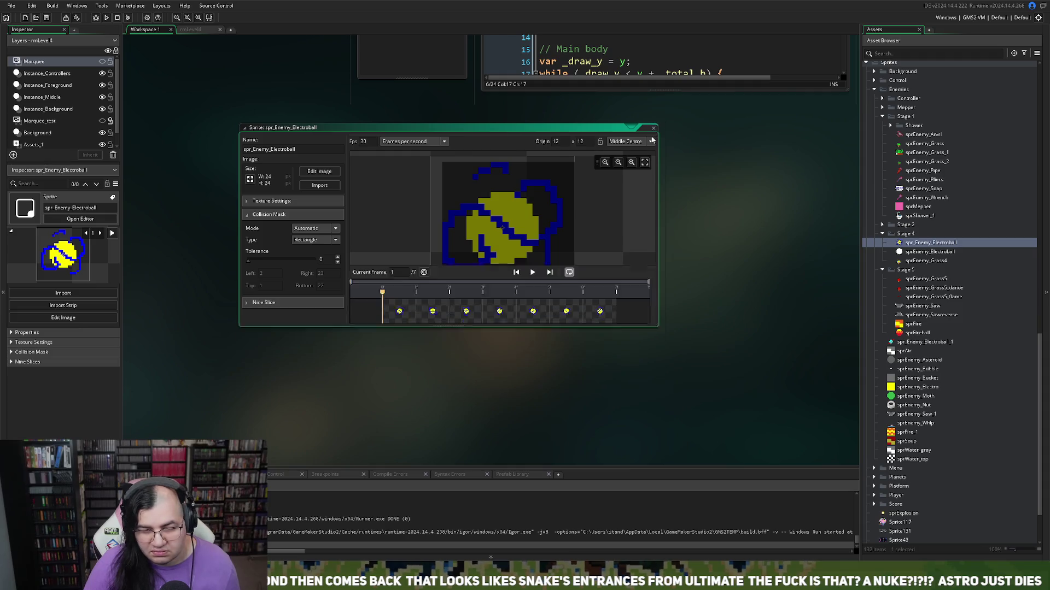
pyautogui.click(655, 127)
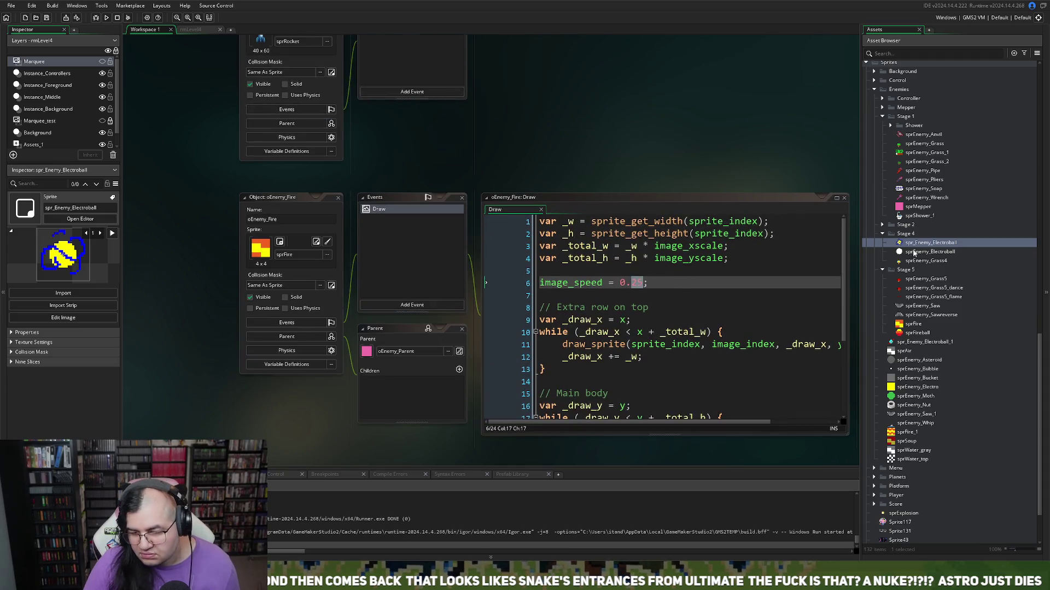
pyautogui.doubleClick(924, 252)
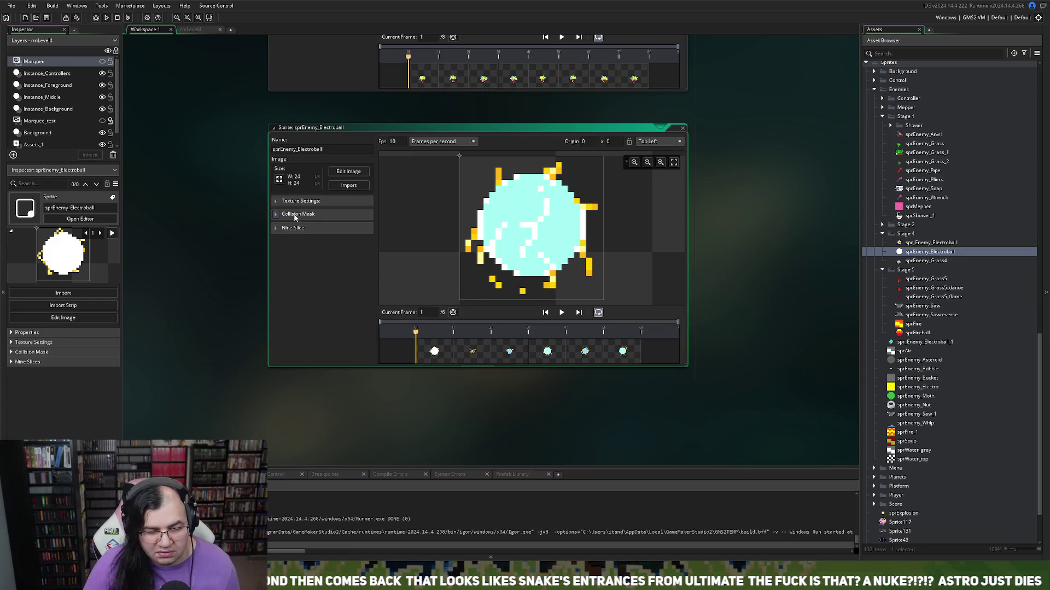
# Step: Set a Manual rectangle collision mask spanning 3 to 20 on each side
pyautogui.click(295, 216)
pyautogui.click(348, 230)
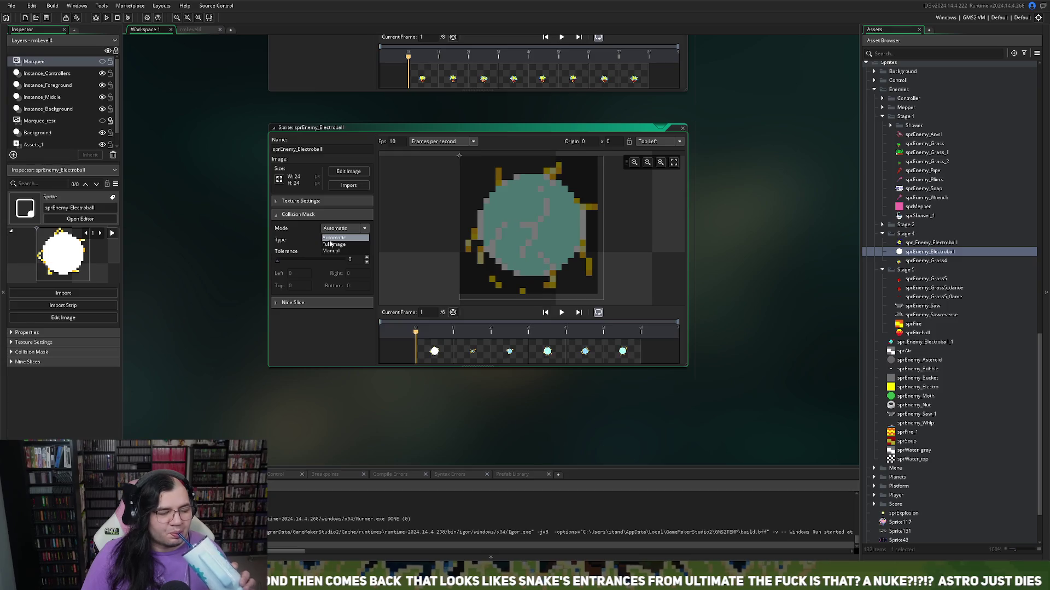
pyautogui.click(332, 246)
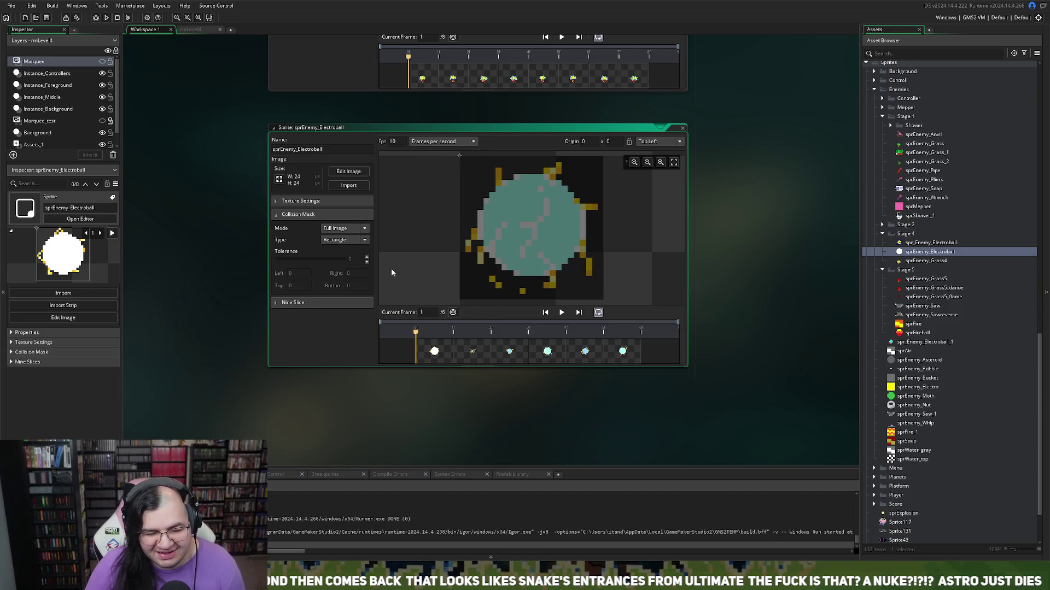
pyautogui.click(345, 229)
pyautogui.click(343, 246)
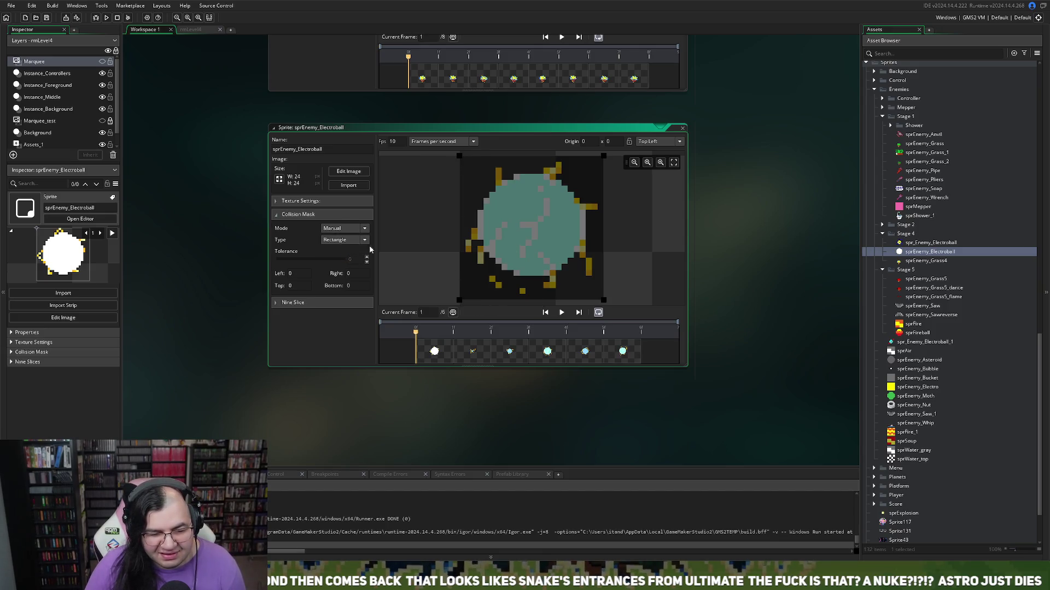
pyautogui.moveTo(459, 300); pyautogui.dragTo(478, 288)
pyautogui.moveTo(476, 156); pyautogui.dragTo(488, 184)
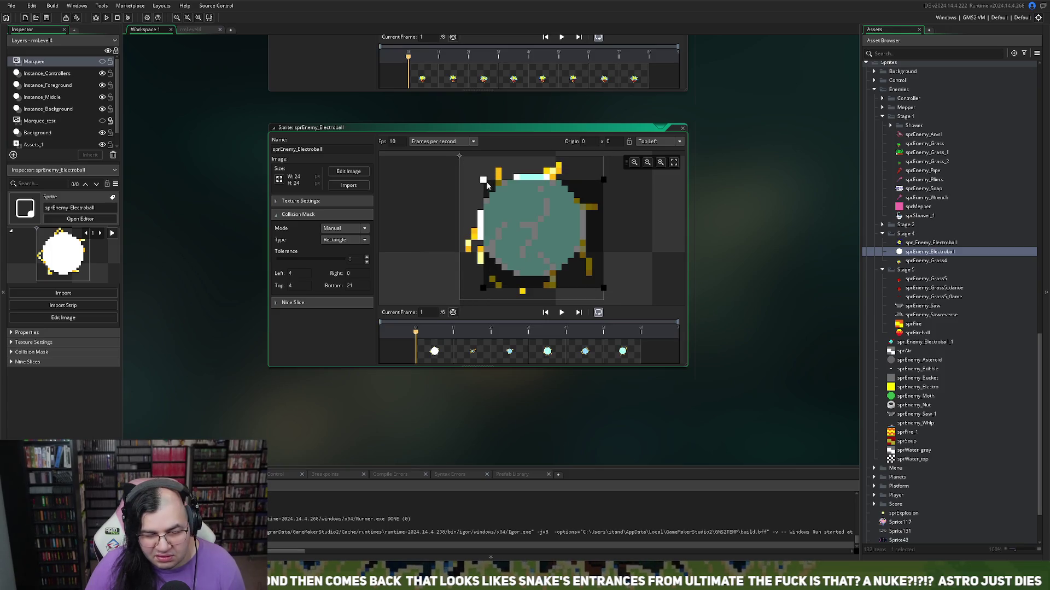
pyautogui.moveTo(483, 288); pyautogui.dragTo(484, 282)
pyautogui.moveTo(603, 282); pyautogui.dragTo(580, 282)
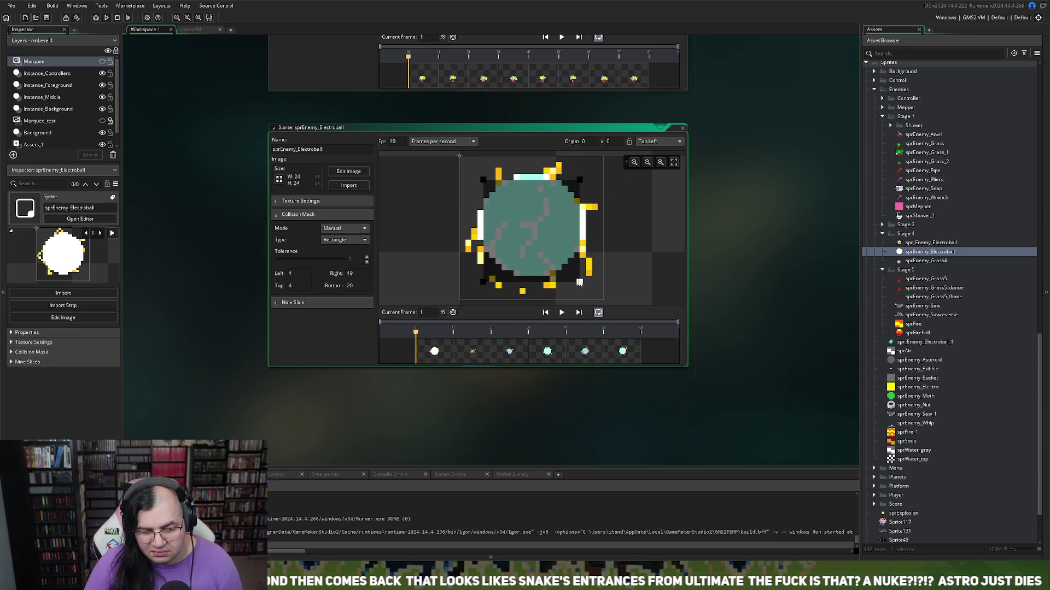
pyautogui.moveTo(580, 282); pyautogui.dragTo(585, 282)
pyautogui.moveTo(483, 180); pyautogui.dragTo(484, 177)
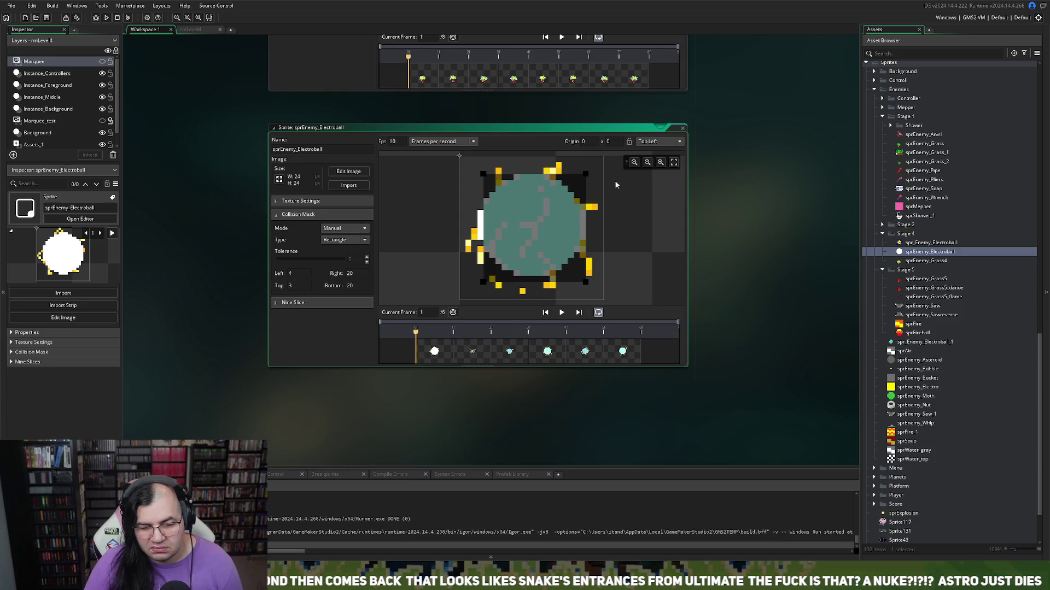
pyautogui.moveTo(483, 282); pyautogui.dragTo(479, 282)
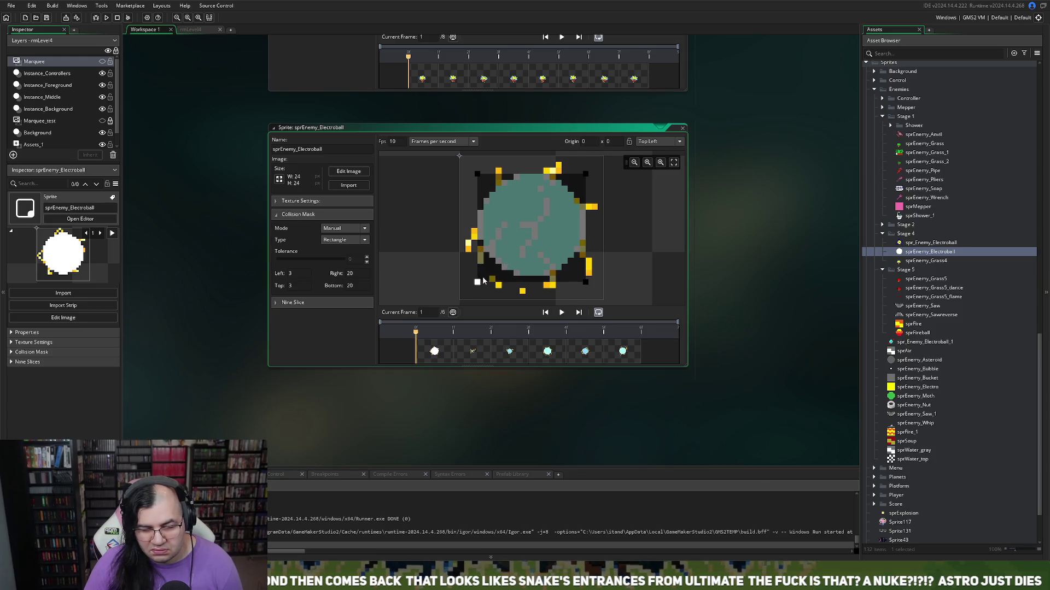
# Step: Set the origin to Middle Centre (12,12) and close the sprite editors
pyautogui.click(656, 142)
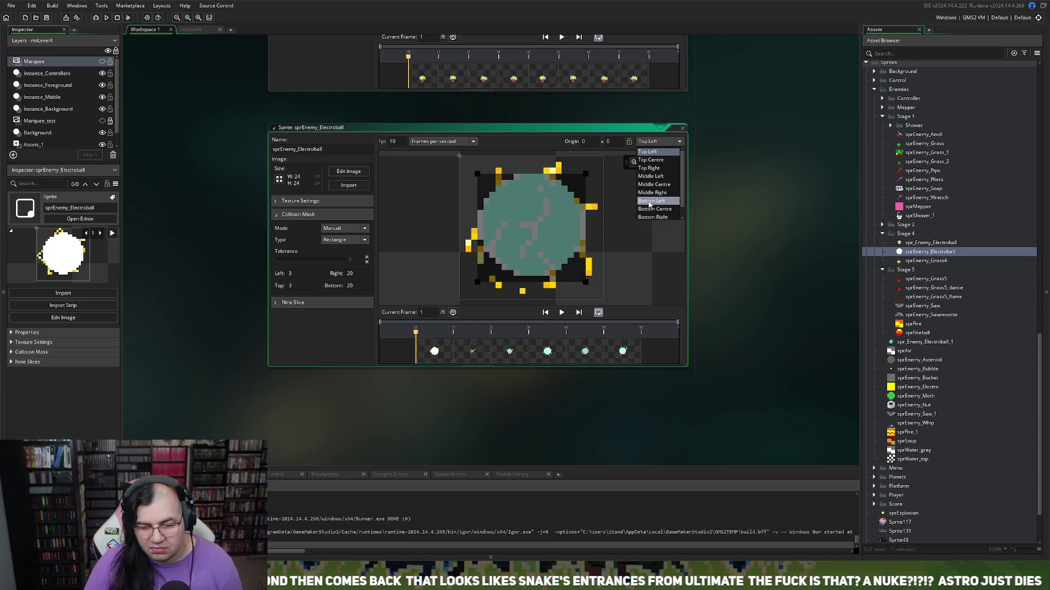
pyautogui.click(651, 185)
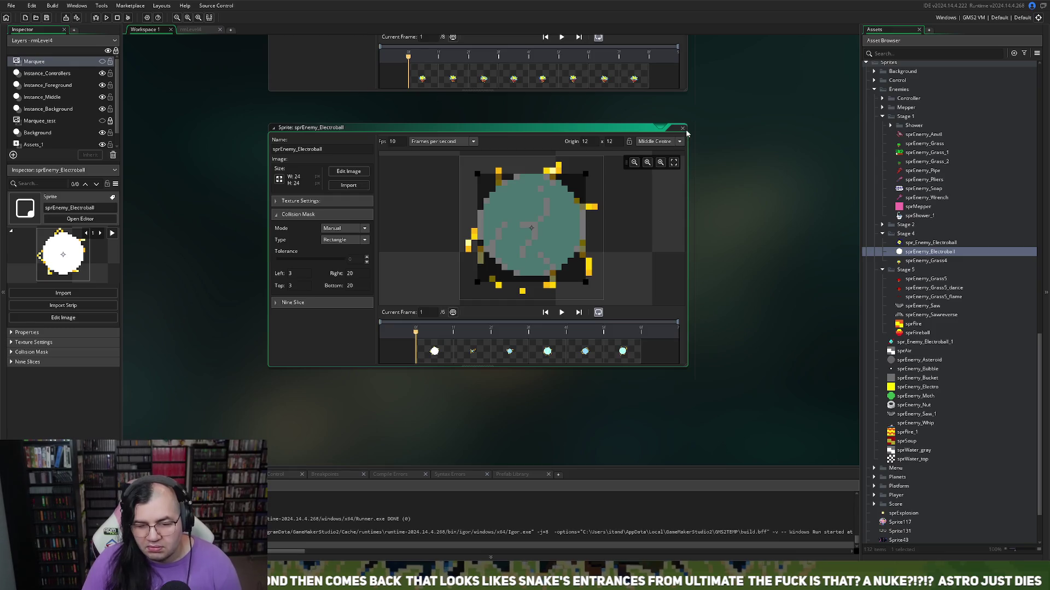
pyautogui.click(682, 127)
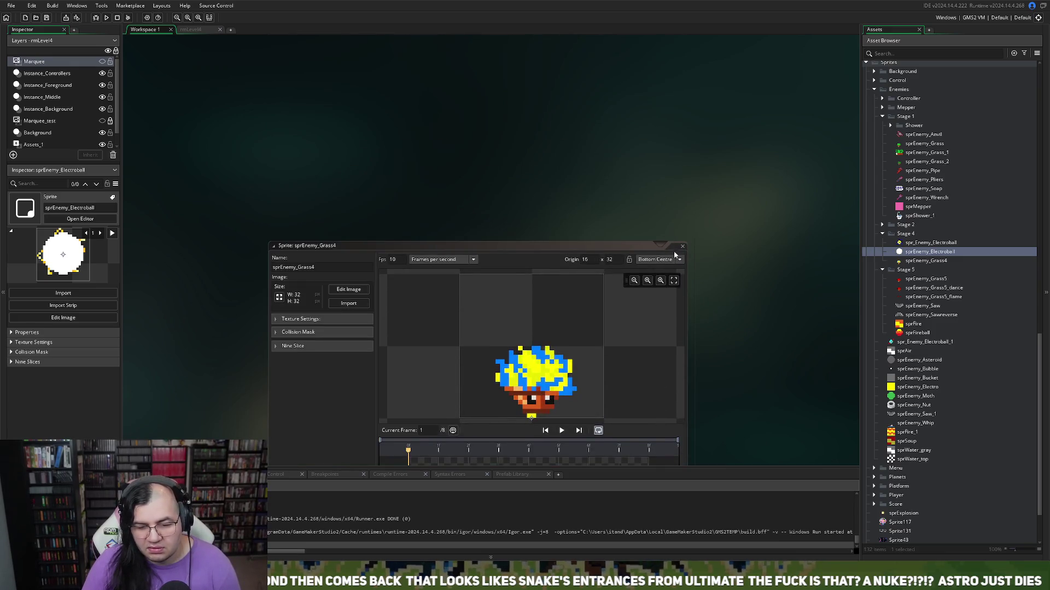
pyautogui.click(682, 246)
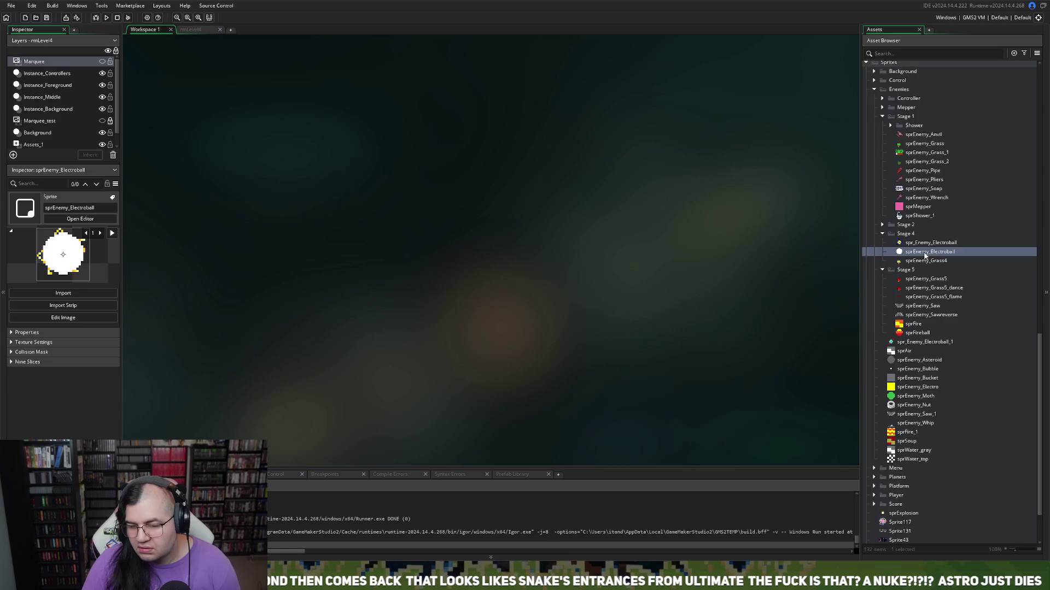
pyautogui.scroll(4, 890, 255)
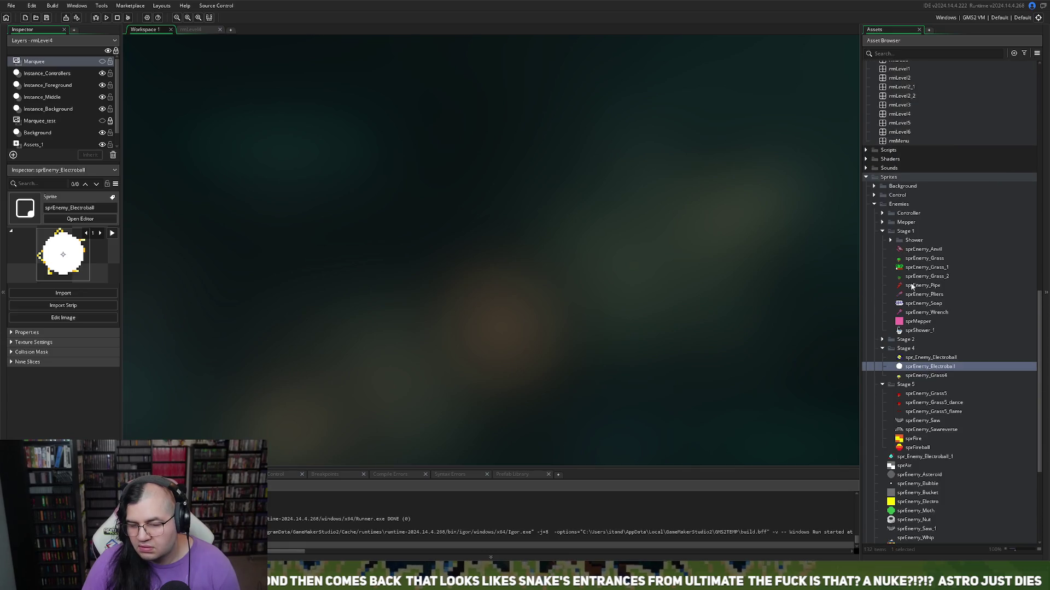
# Step: Open oEnemy_Electro's Draw event from the Stage 4 enemy objects folder
pyautogui.scroll(-1, 896, 268)
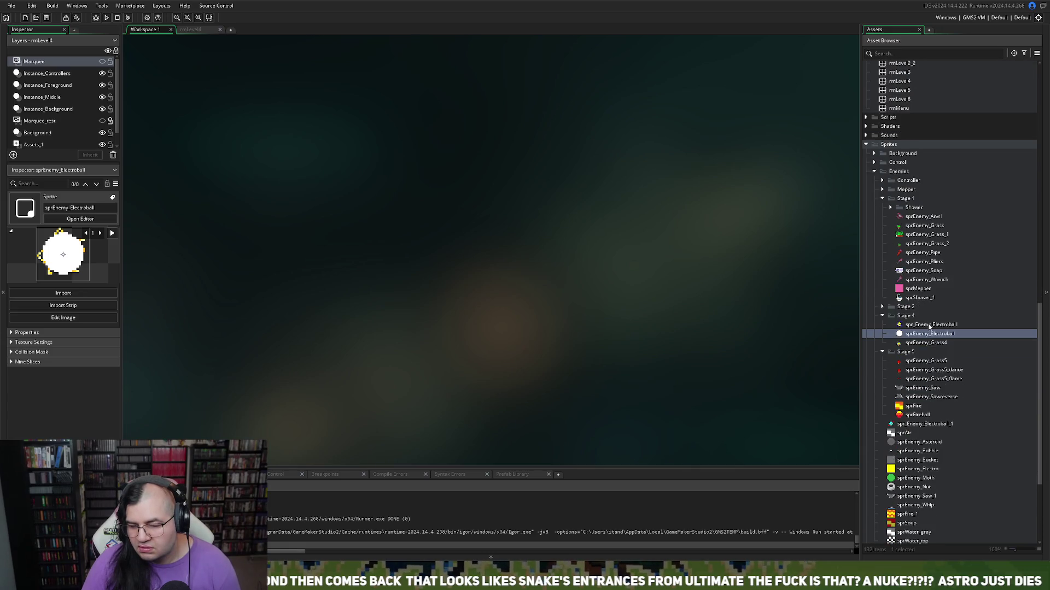
pyautogui.scroll(15, 902, 306)
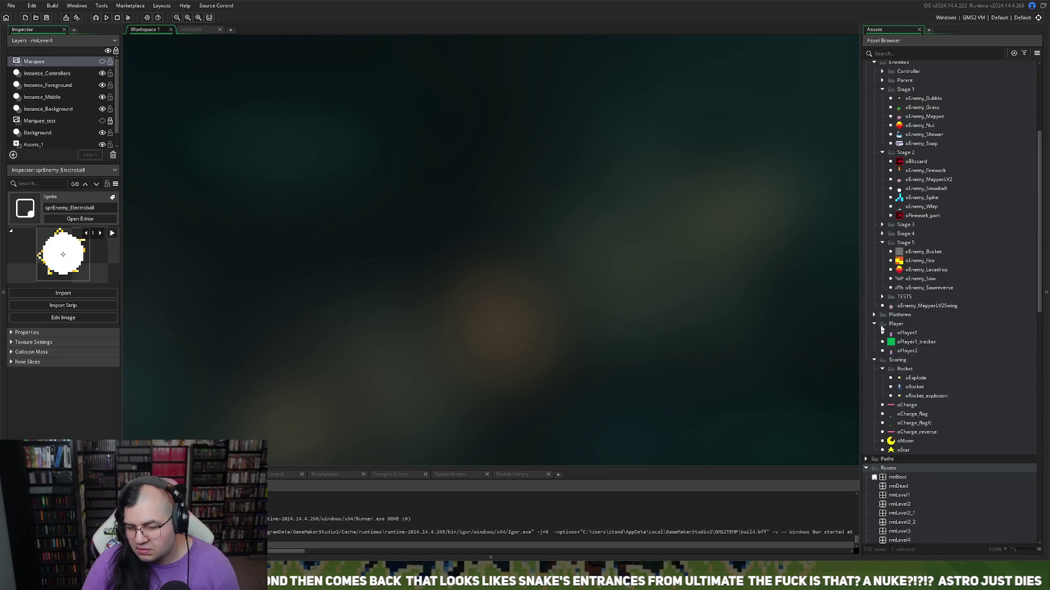
pyautogui.scroll(3, 874, 318)
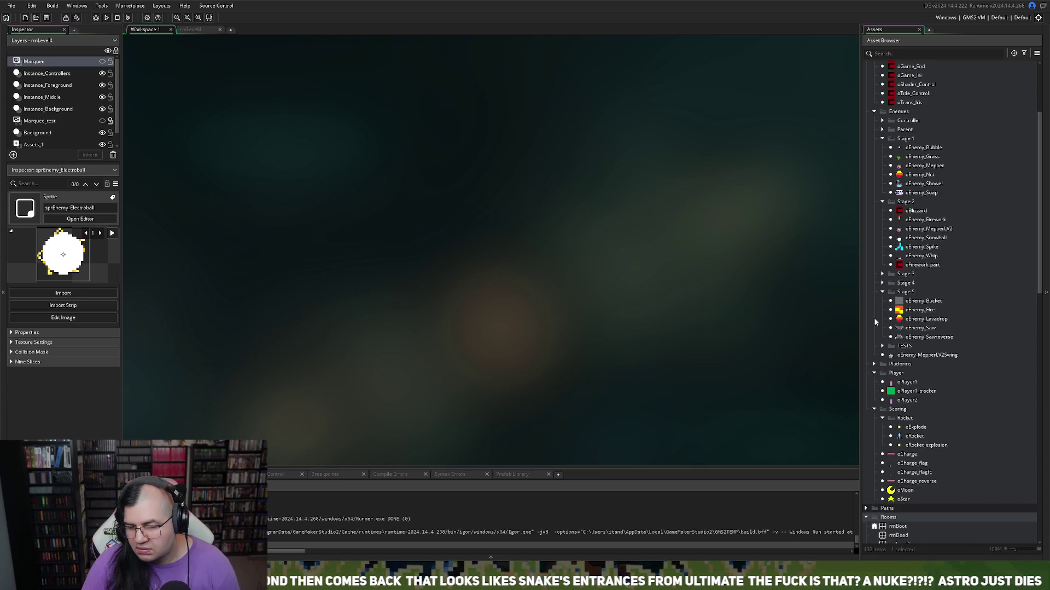
pyautogui.click(882, 188)
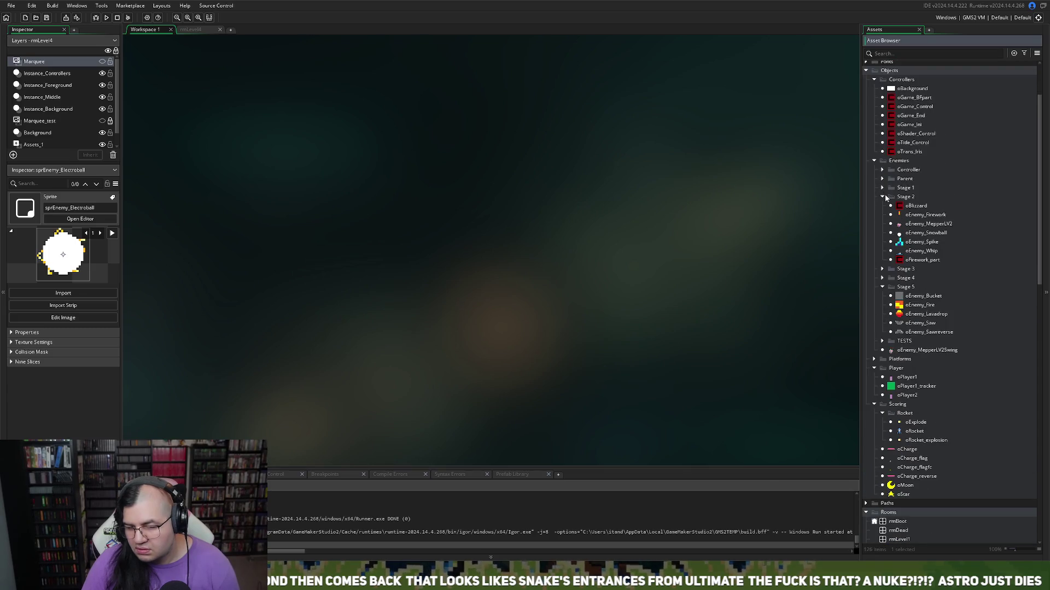
pyautogui.click(882, 197)
pyautogui.click(882, 206)
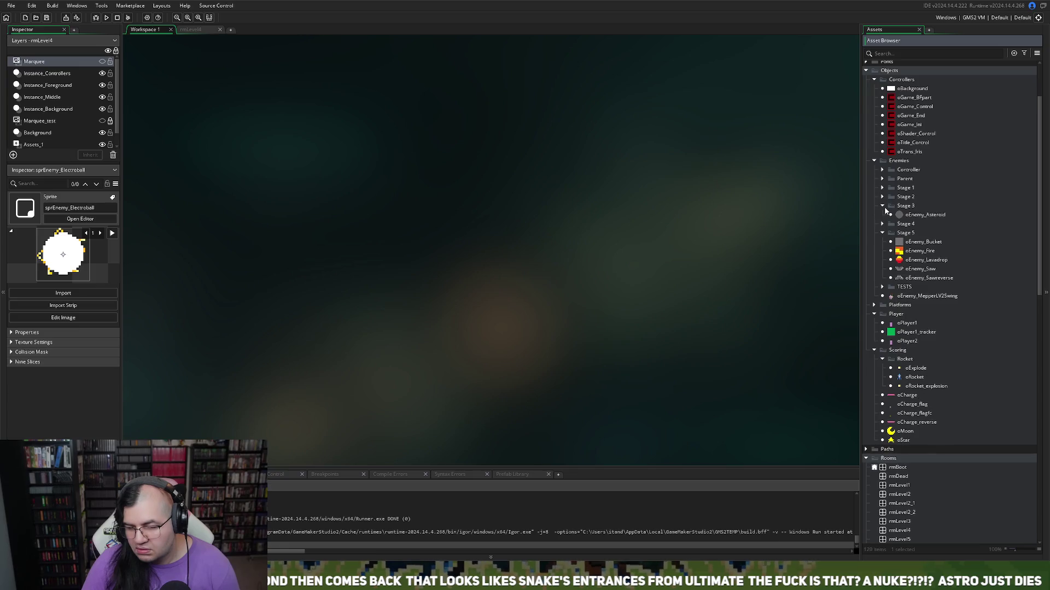
pyautogui.click(882, 206)
pyautogui.click(882, 215)
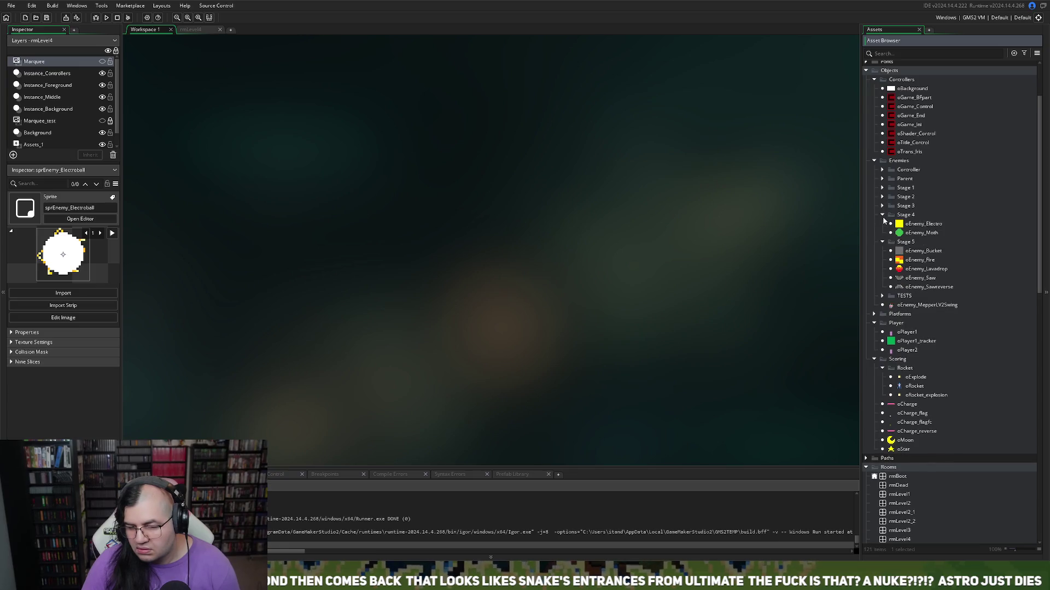
pyautogui.click(911, 225)
pyautogui.doubleClick(910, 226)
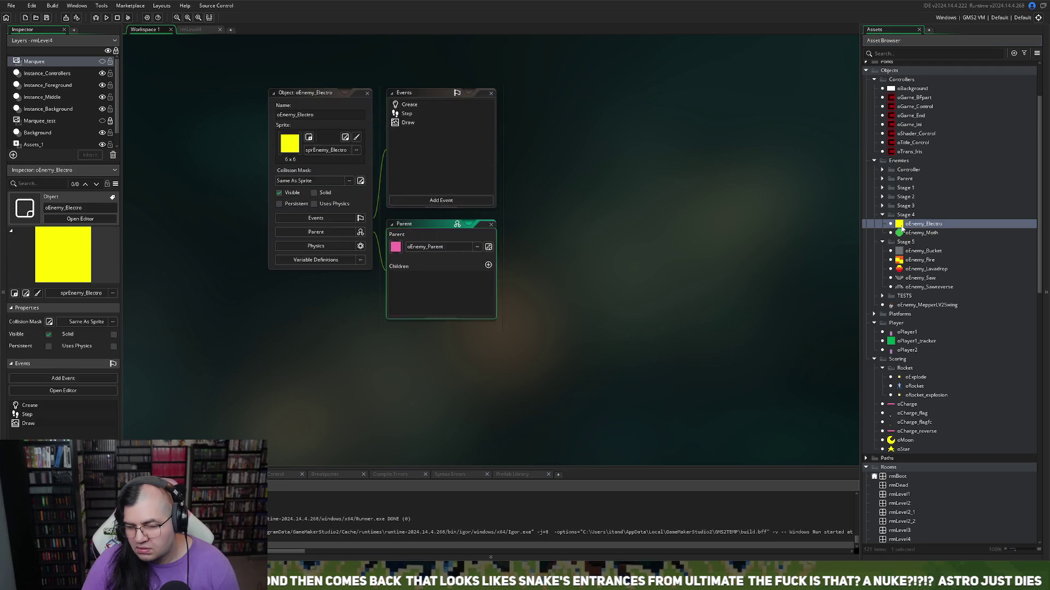
pyautogui.doubleClick(416, 123)
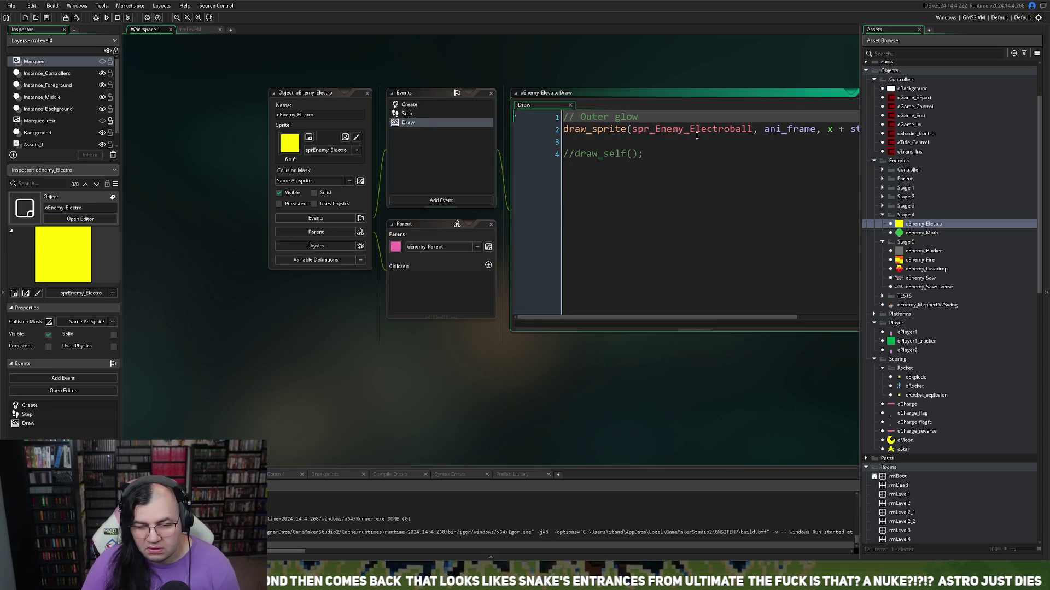
# Step: Change the drawn sprite to sprEnemy_Electroball, save the project, and open oGame_Control
pyautogui.click(658, 131)
pyautogui.press('BackSpace')
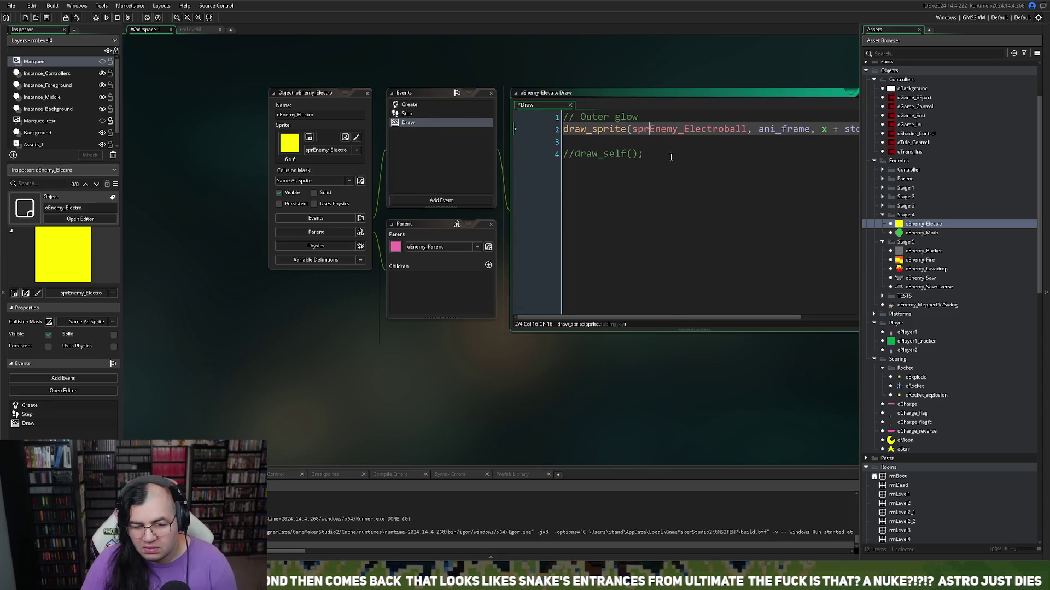
pyautogui.click(668, 155)
pyautogui.click(367, 92)
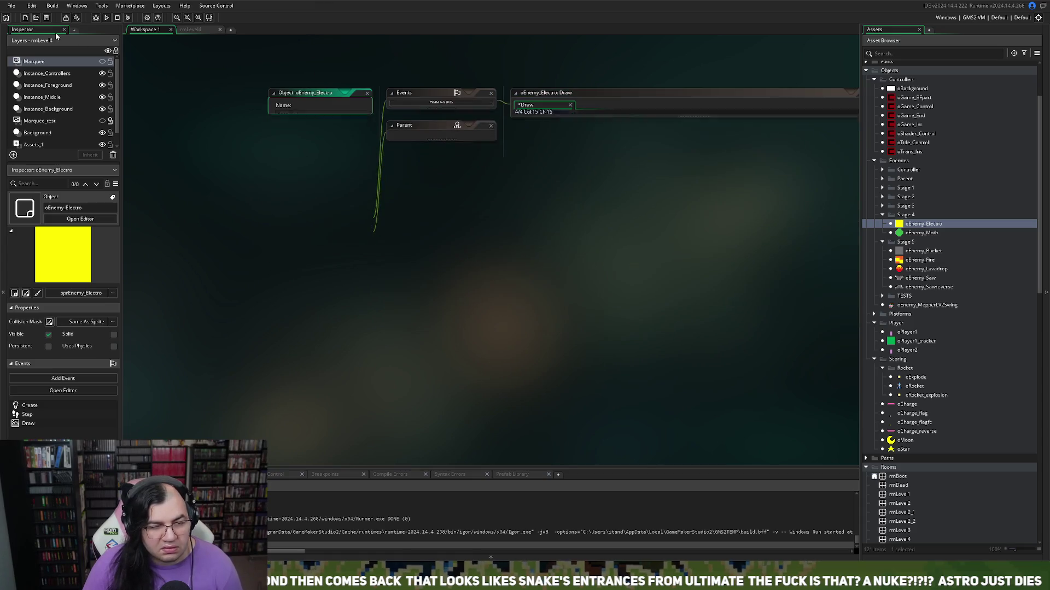
pyautogui.click(48, 19)
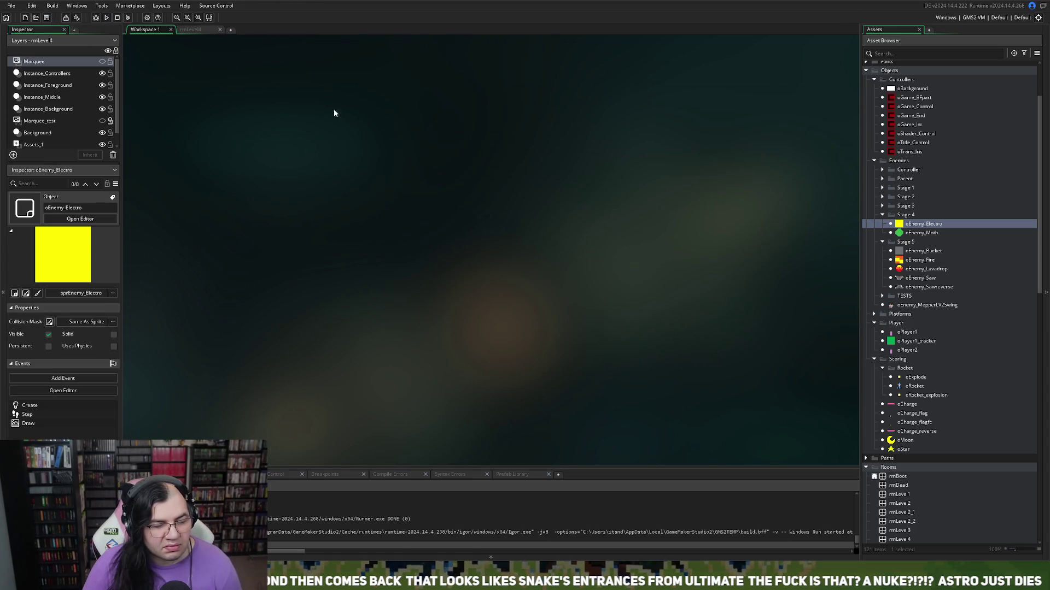
pyautogui.doubleClick(913, 106)
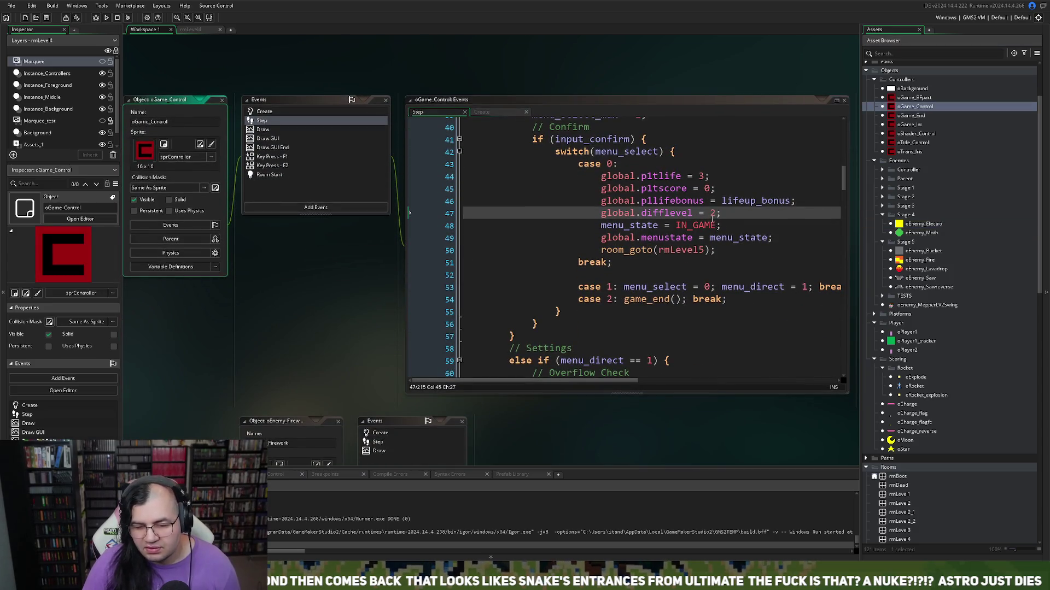
# Step: Change room_goto(rmLevel5) to room_goto(rmLevel4) in the Step code and run the game
pyautogui.click(700, 249)
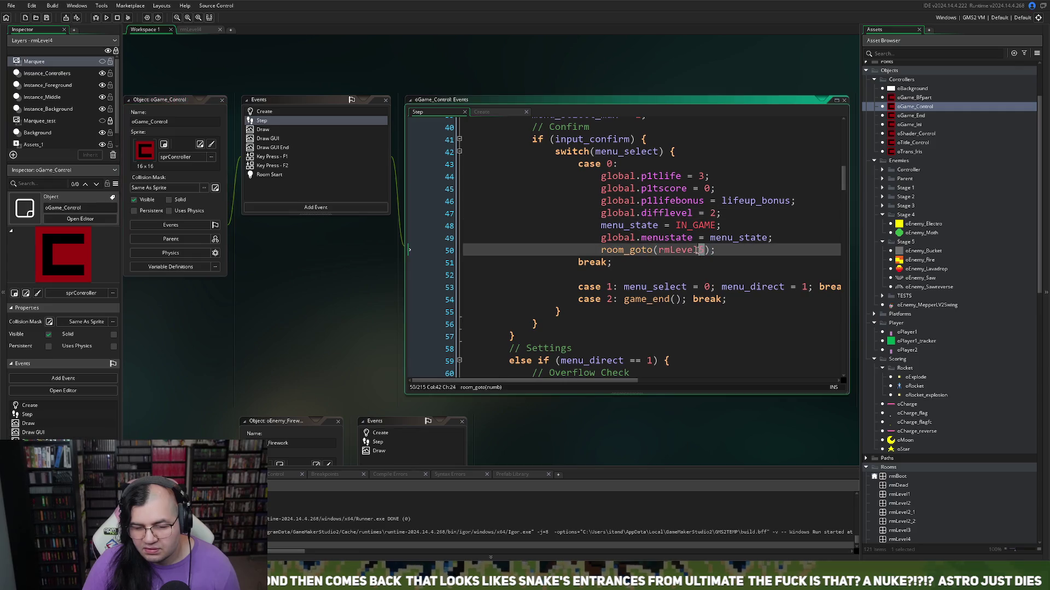
pyautogui.write('4')
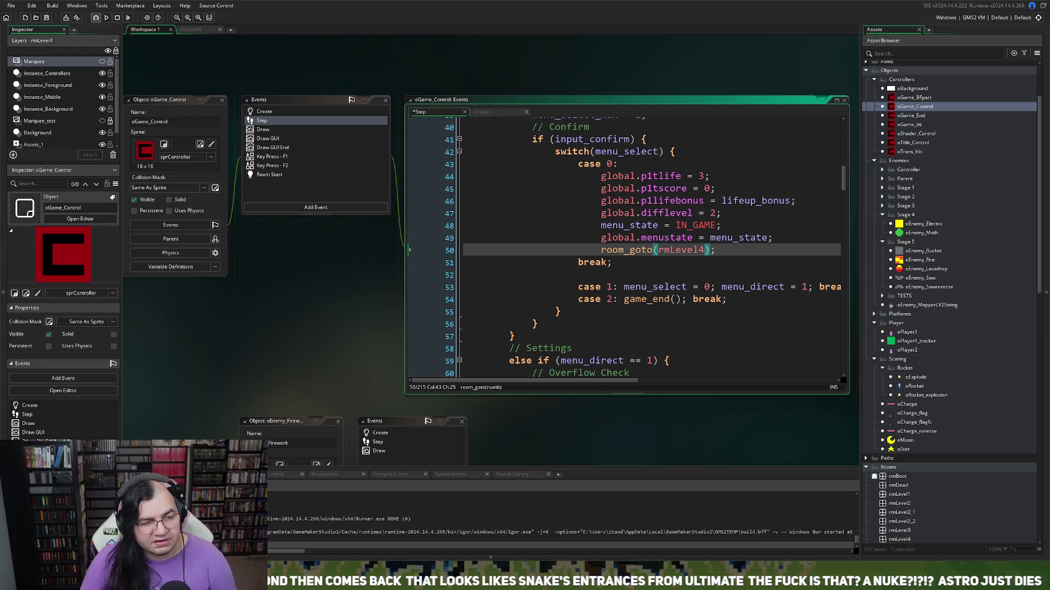
pyautogui.click(104, 18)
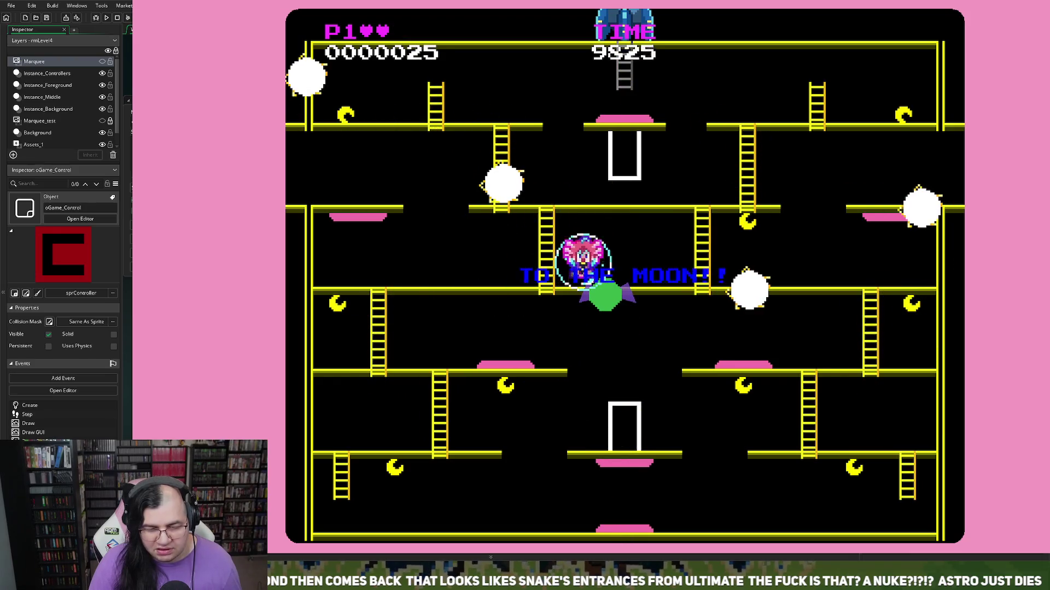
pyautogui.press('Left')
pyautogui.press('Down')
pyautogui.press('Left')
pyautogui.press('Down')
pyautogui.press('Right')
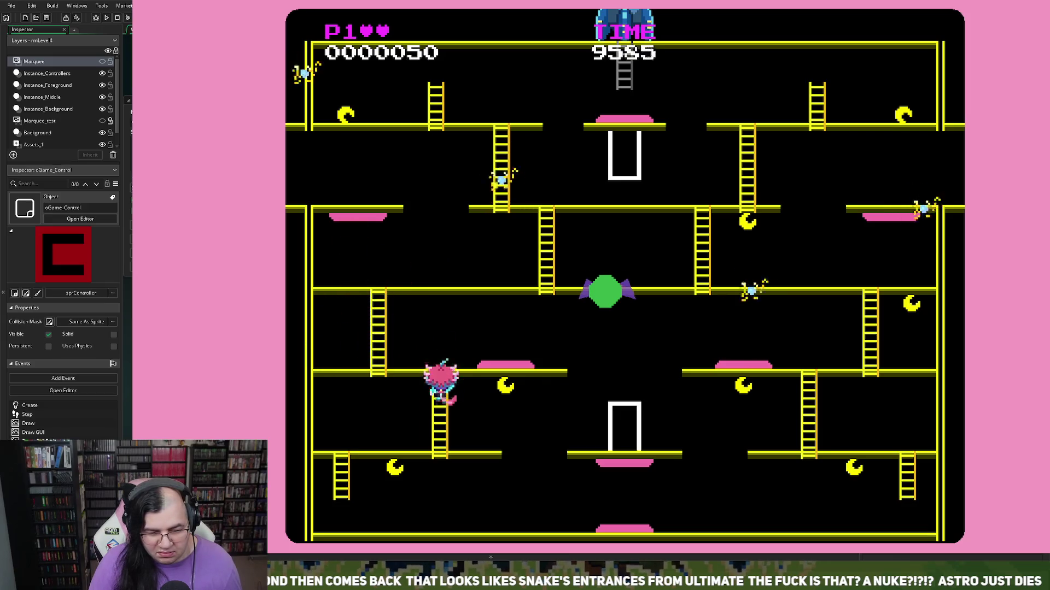
pyautogui.press('Down')
pyautogui.press('Left')
pyautogui.press('Down')
pyautogui.press('Right')
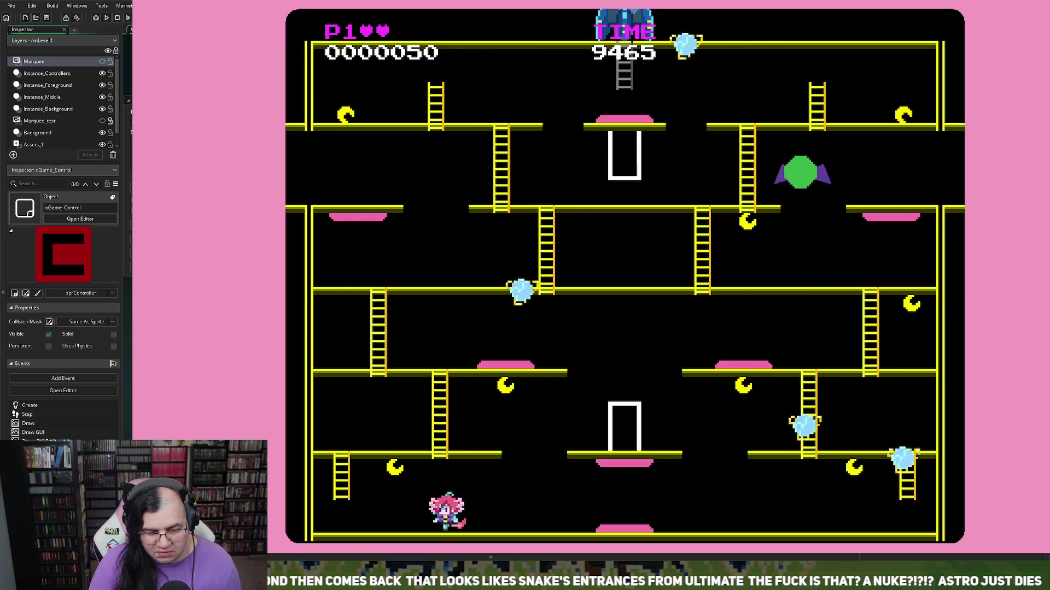
pyautogui.press('Left')
pyautogui.press('Right')
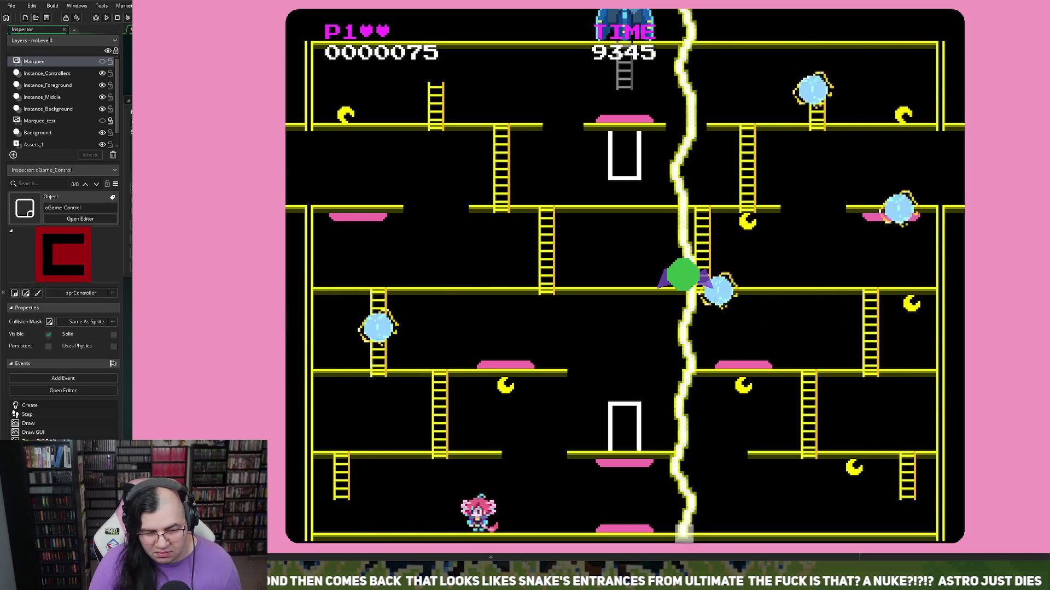
pyautogui.press('Right')
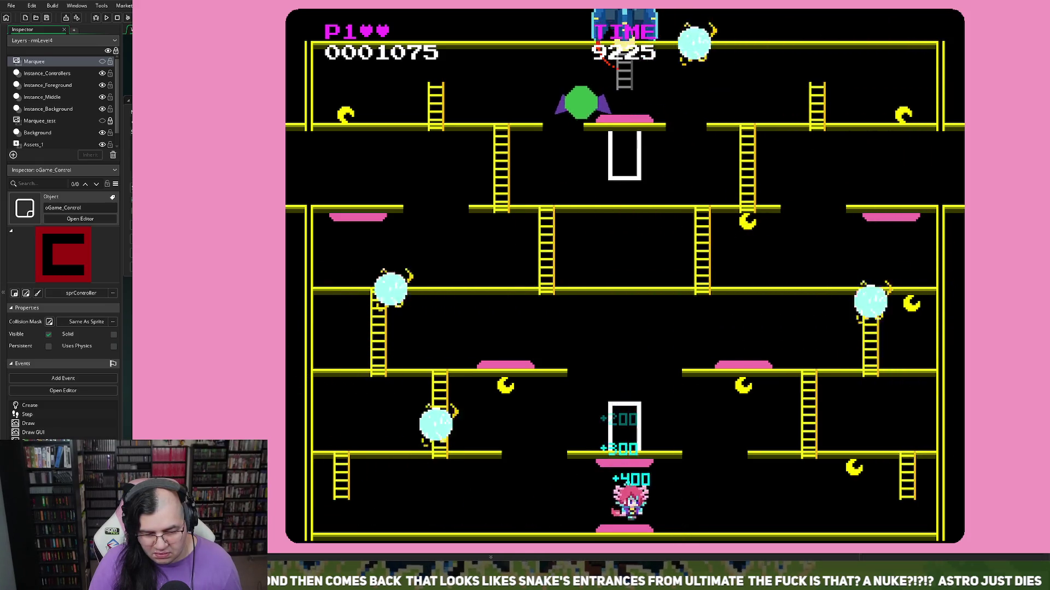
pyautogui.press('Right')
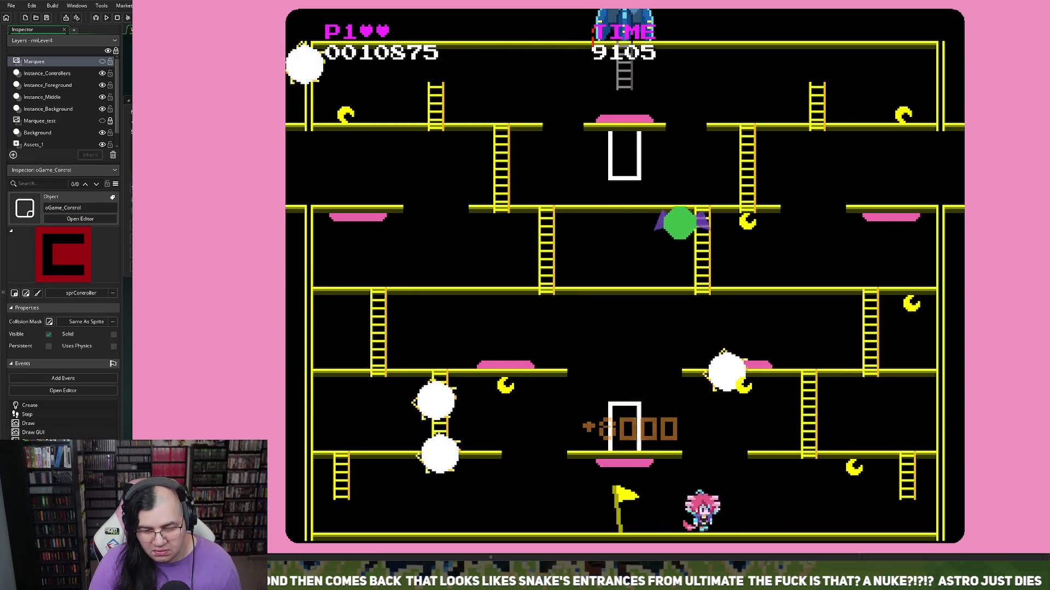
pyautogui.press('Escape')
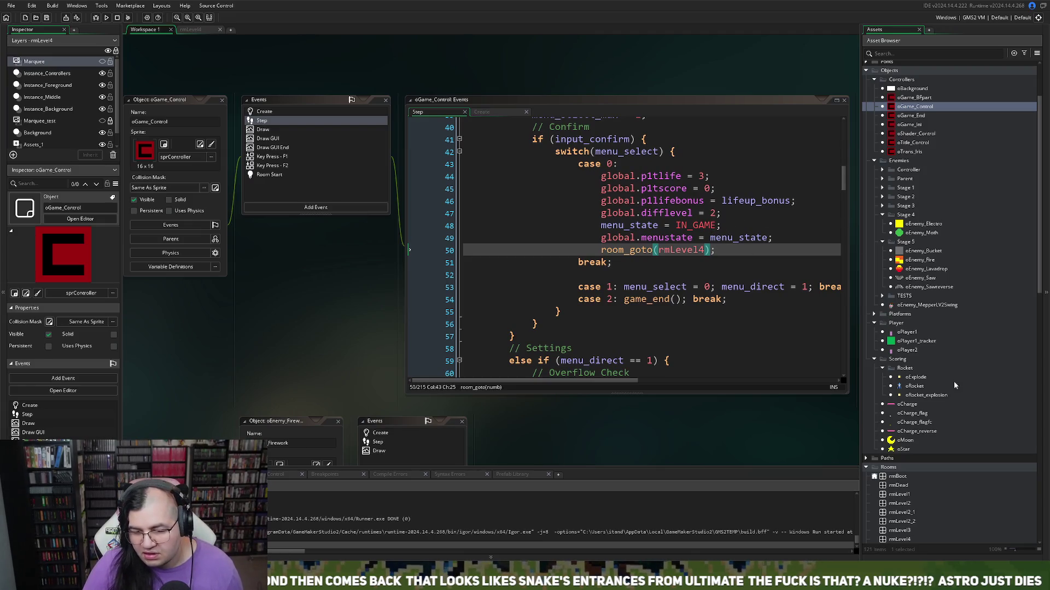
# Step: Open oEnemy_Electro's Draw code in a full tab and change draw_sprite to draw_sprite_ext
pyautogui.scroll(3, 938, 296)
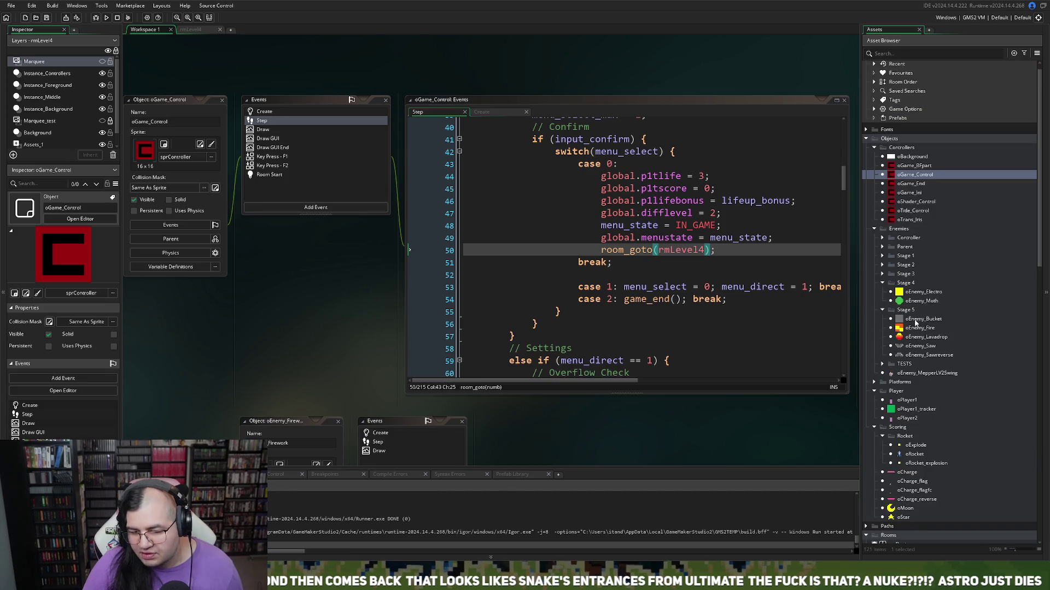
pyautogui.doubleClick(908, 293)
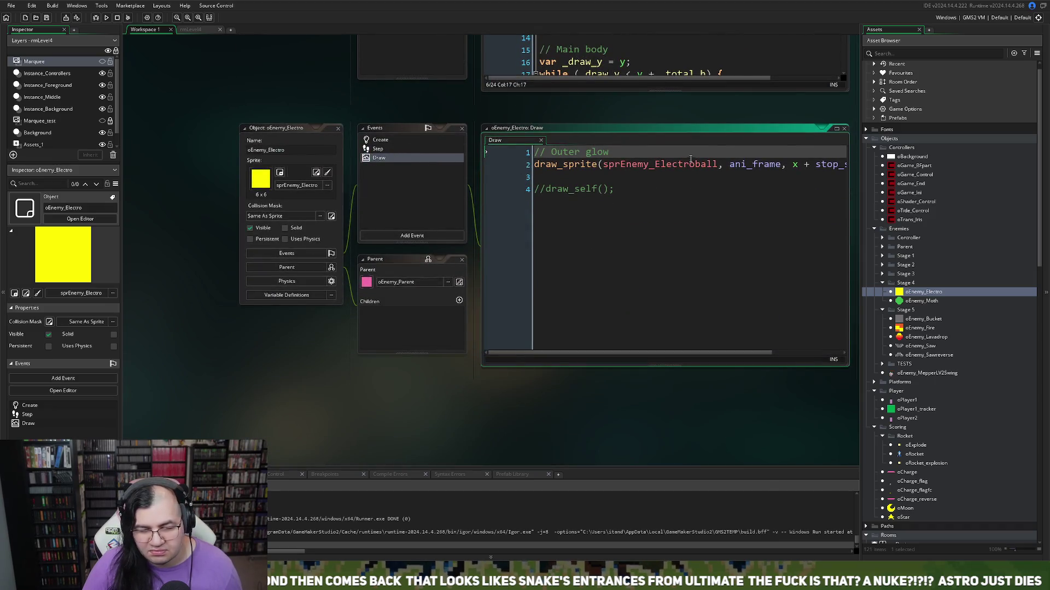
pyautogui.click(836, 129)
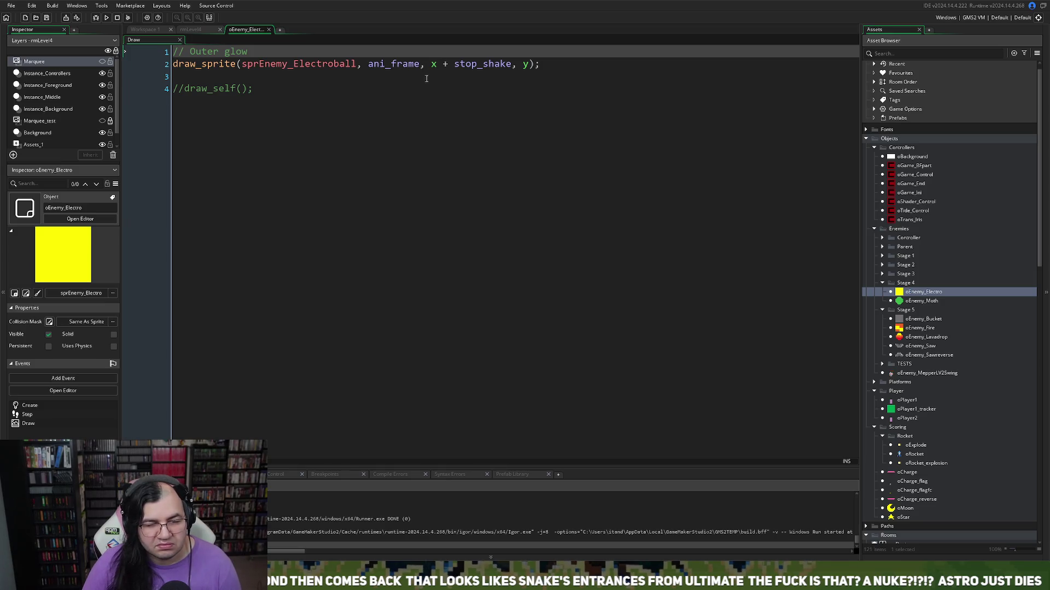
pyautogui.click(239, 64)
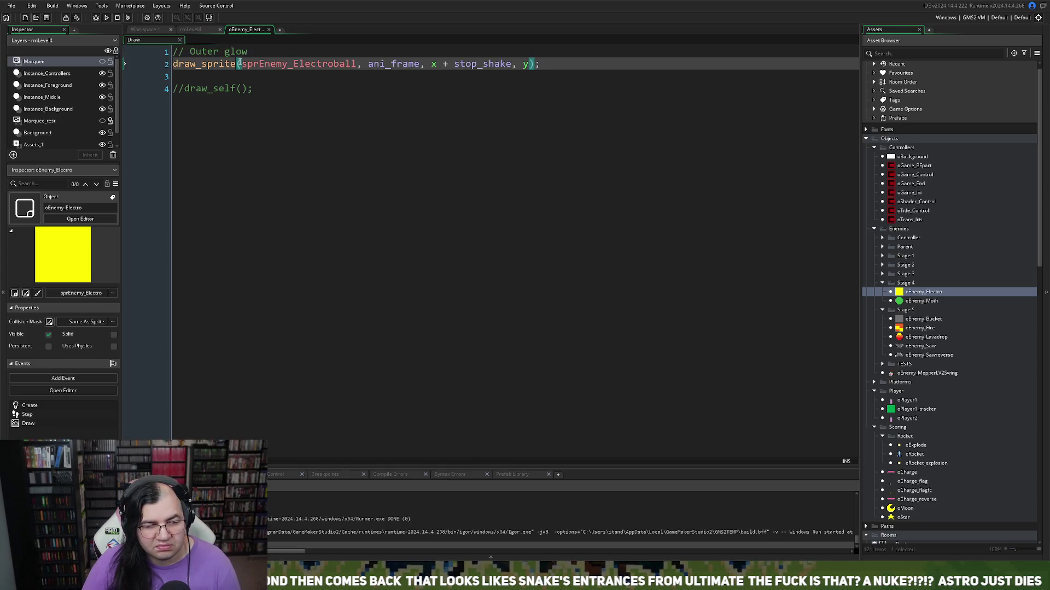
pyautogui.write('_ext')
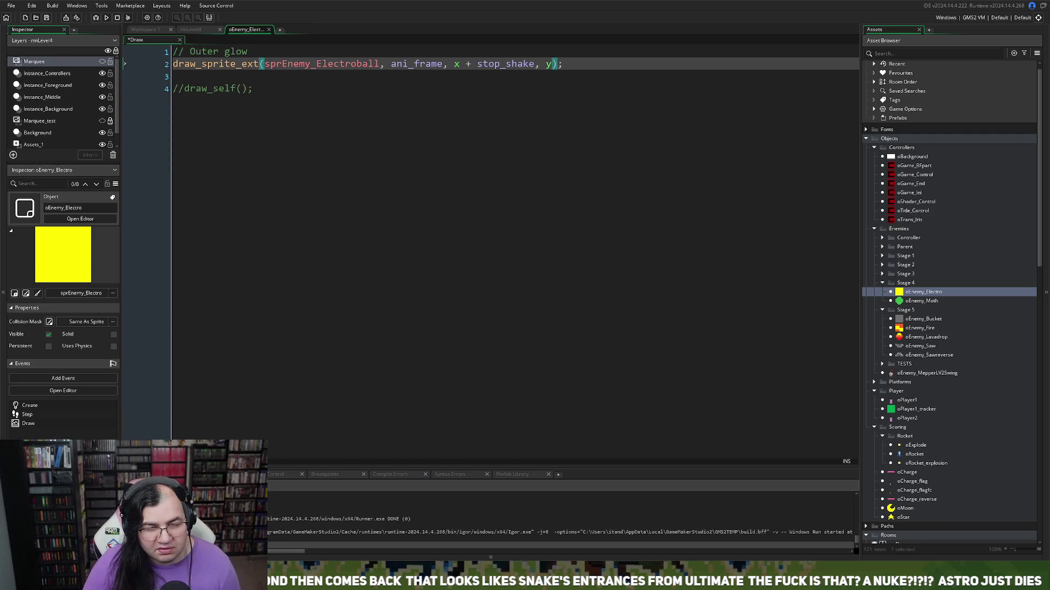
# Step: Add a random scale argument starting choose(0.8, 0. at the end of the call
pyautogui.click(552, 64)
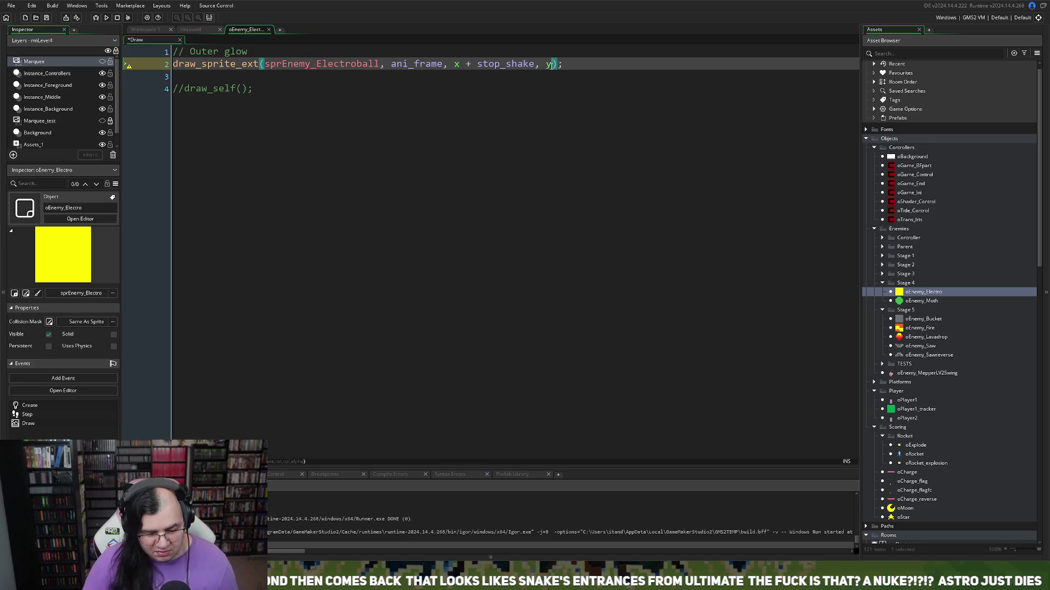
pyautogui.write(',')
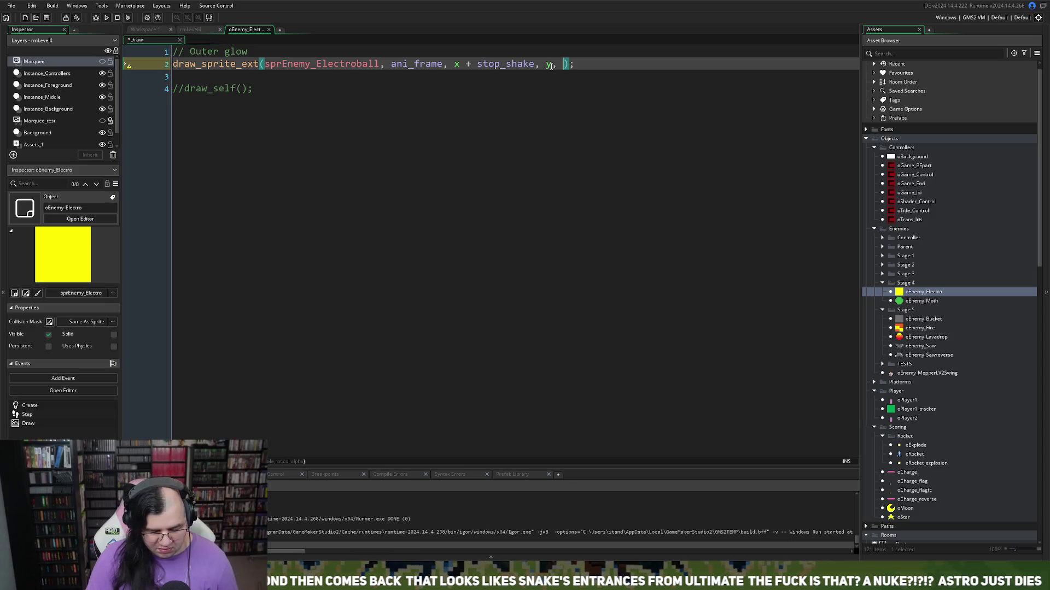
pyautogui.write(' irndom')
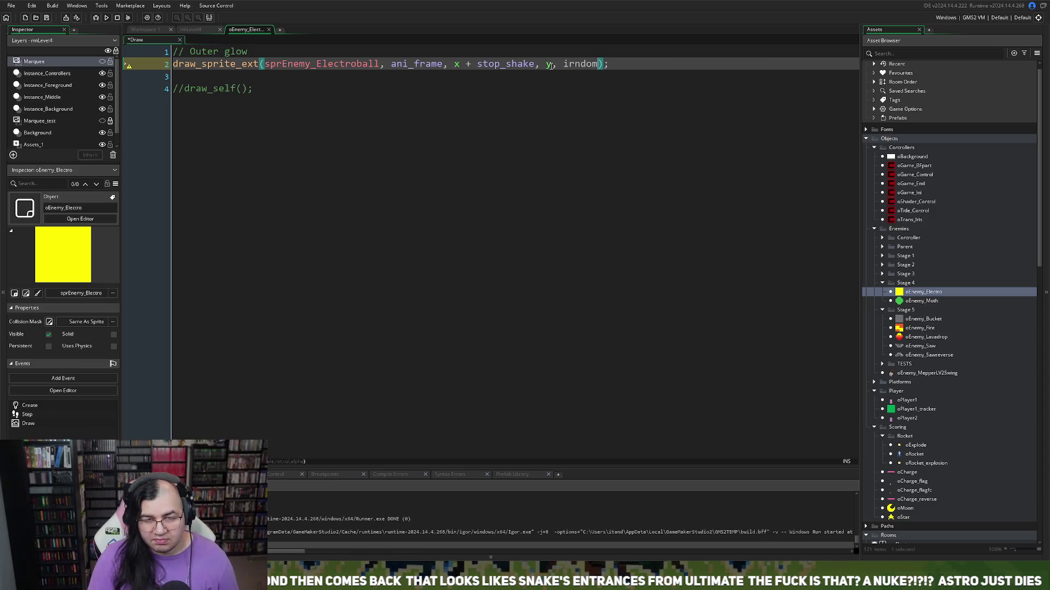
pyautogui.press('BackSpace')
pyautogui.press('BackSpace')
pyautogui.press('BackSpace')
pyautogui.write('andom(')
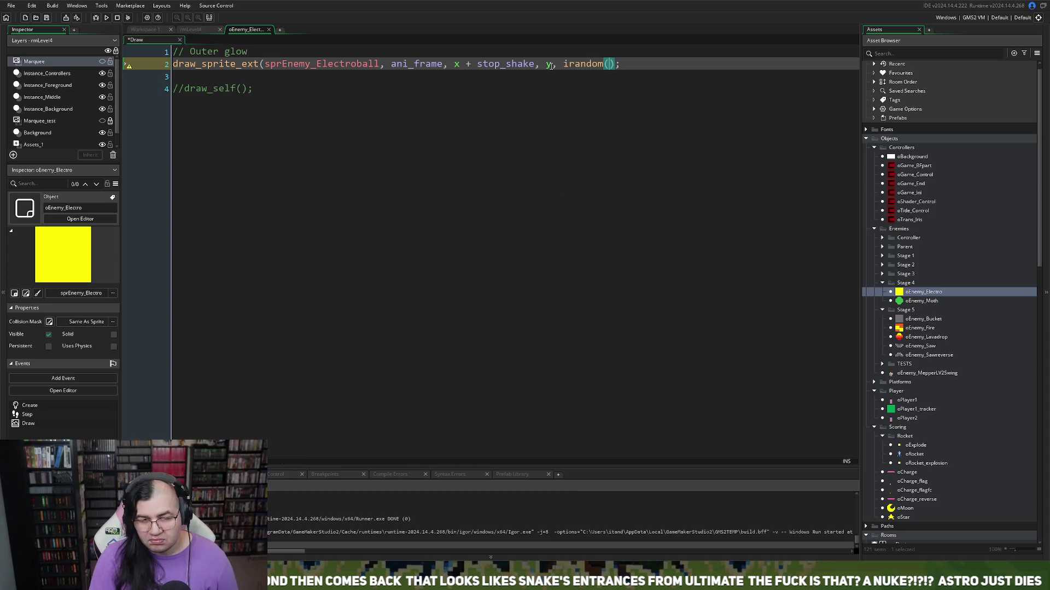
pyautogui.press('BackSpace')
pyautogui.press('BackSpace')
pyautogui.press('BackSpace')
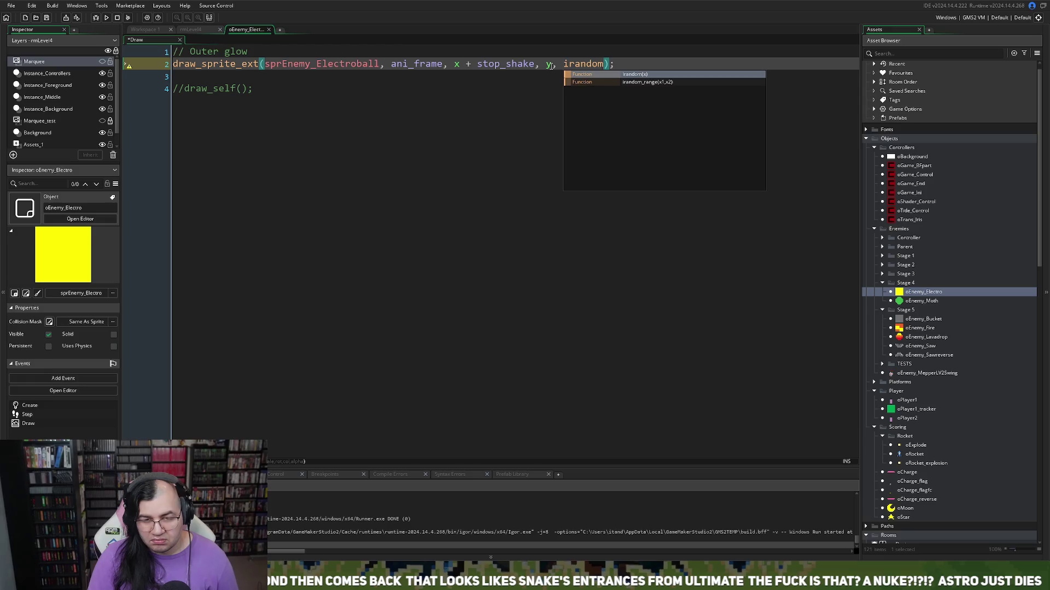
pyautogui.write('choose')
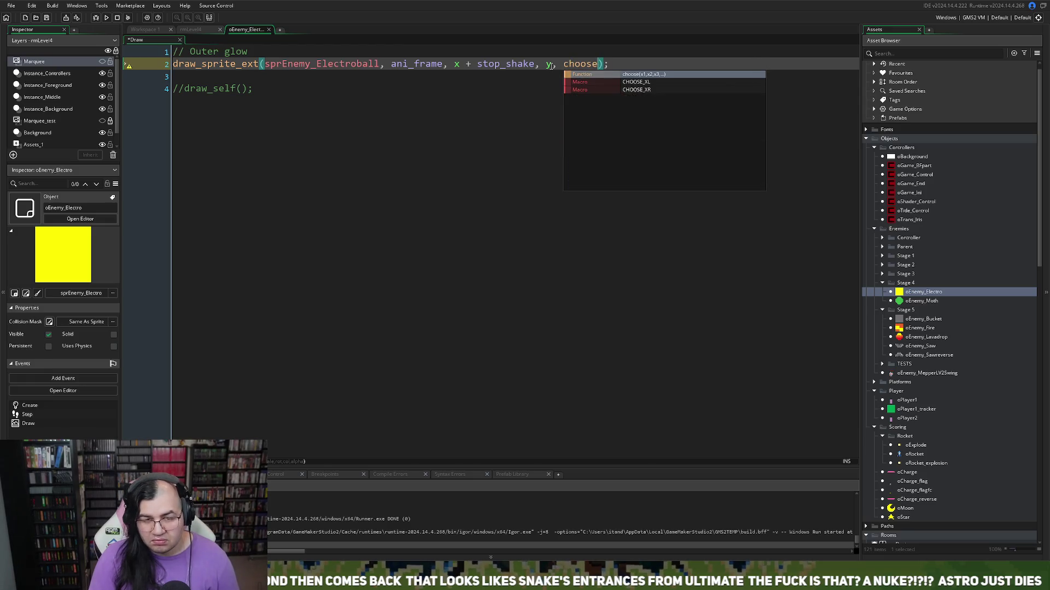
pyautogui.write('(0.0')
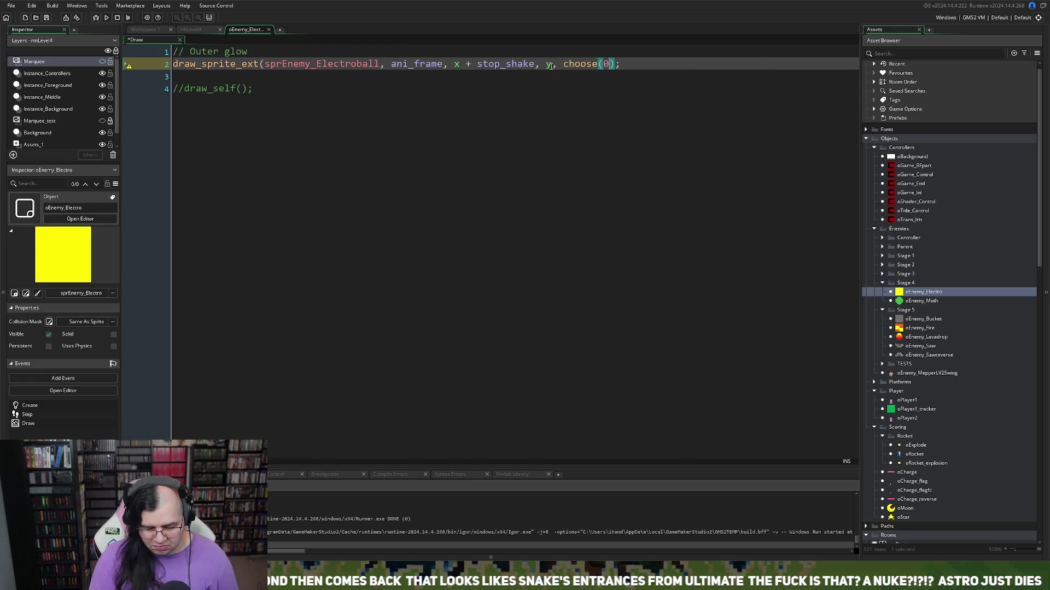
pyautogui.press('BackSpace')
pyautogui.write('8, ')
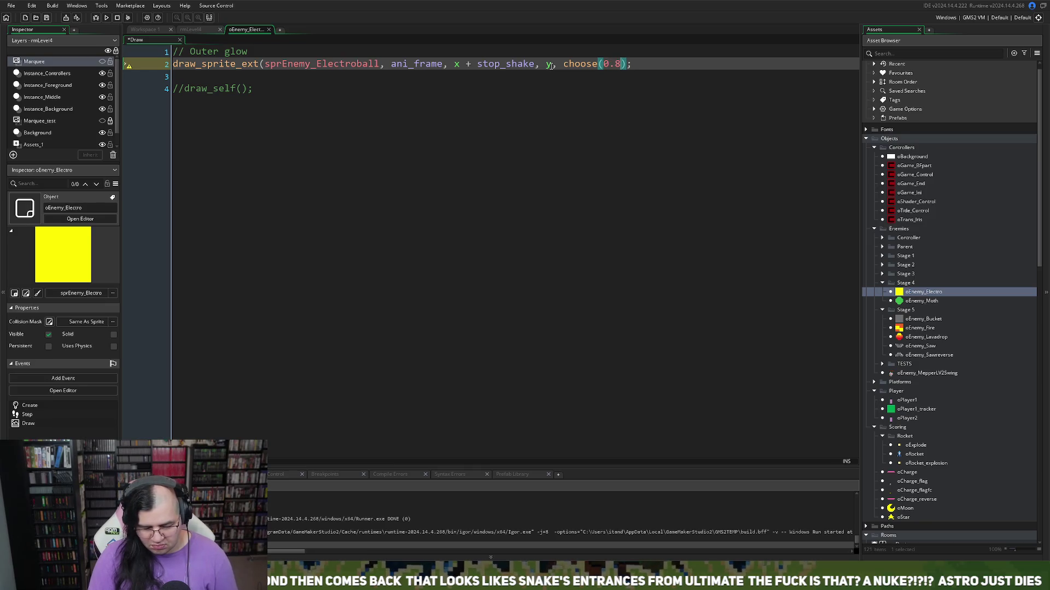
pyautogui.write('0.')
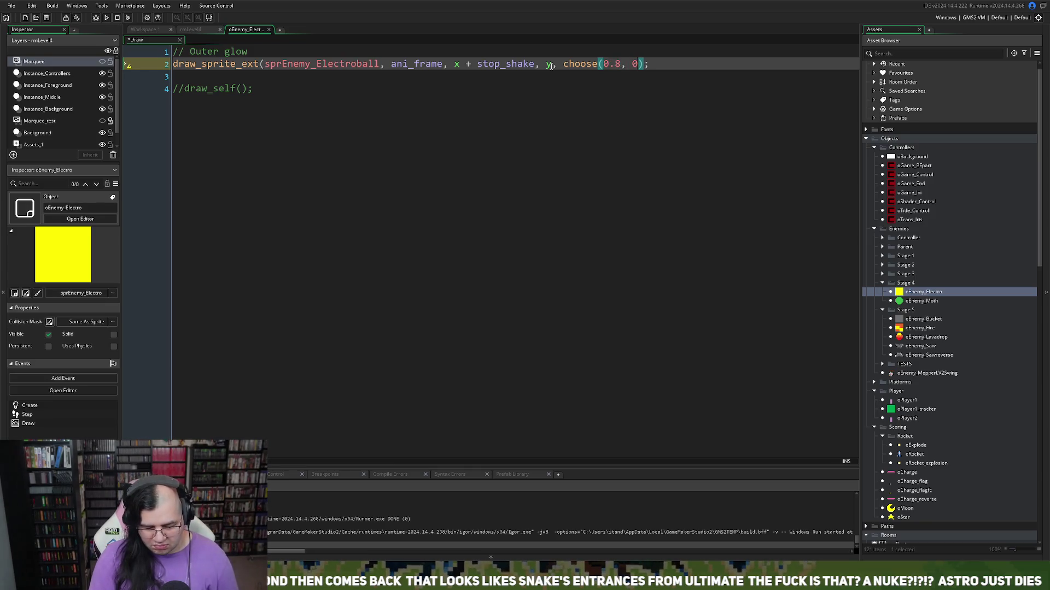
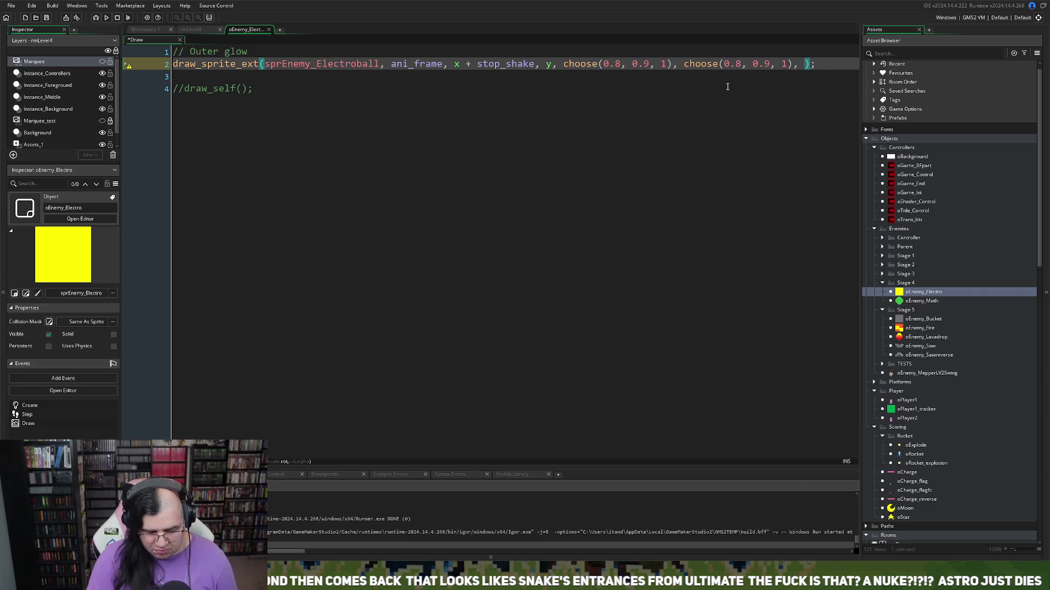
# Step: Give draw_sprite_ext rotation irandom(359), colour c_white and alpha choose(0.8, 0.9, 1)
pyautogui.write('irandom(359')
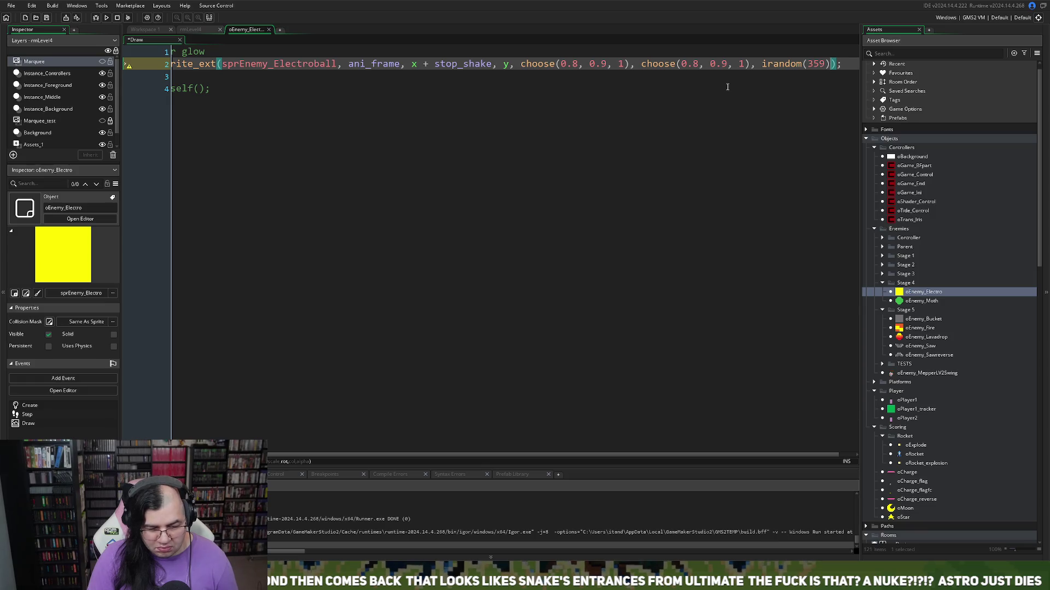
pyautogui.write('c')
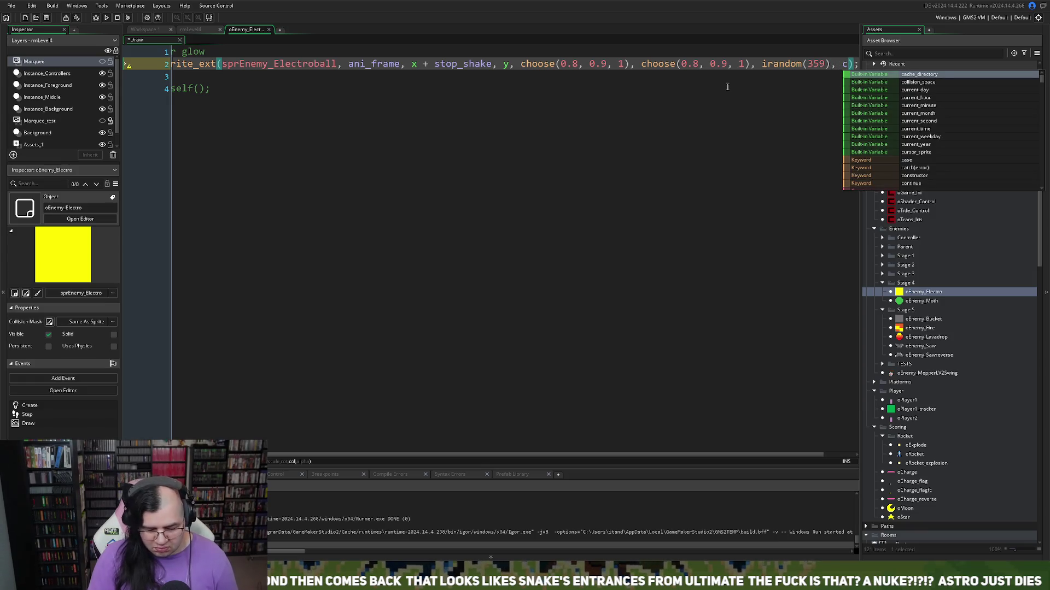
pyautogui.write('_white, ')
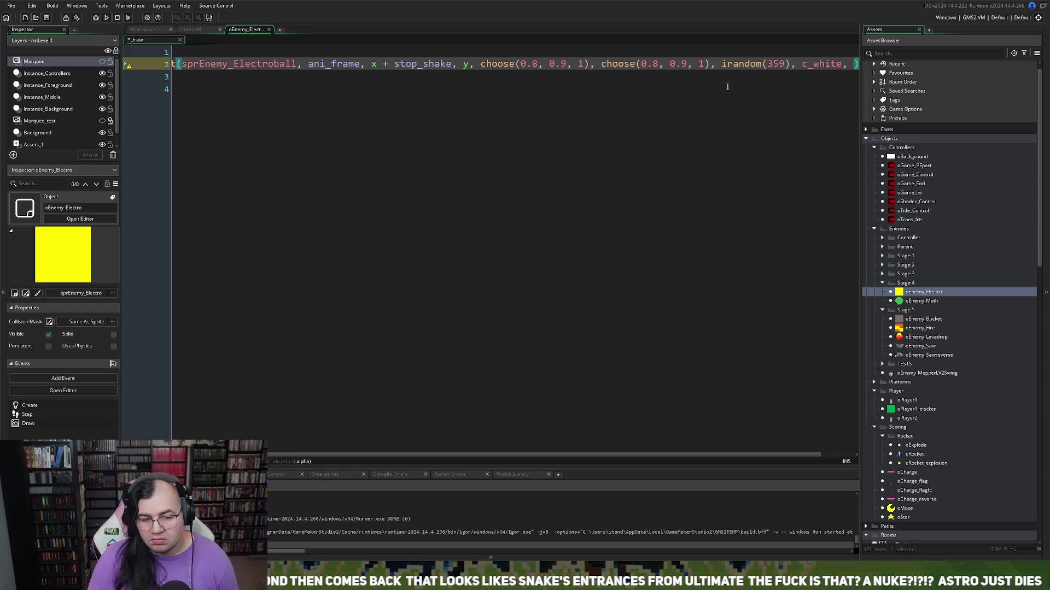
pyautogui.write('ir')
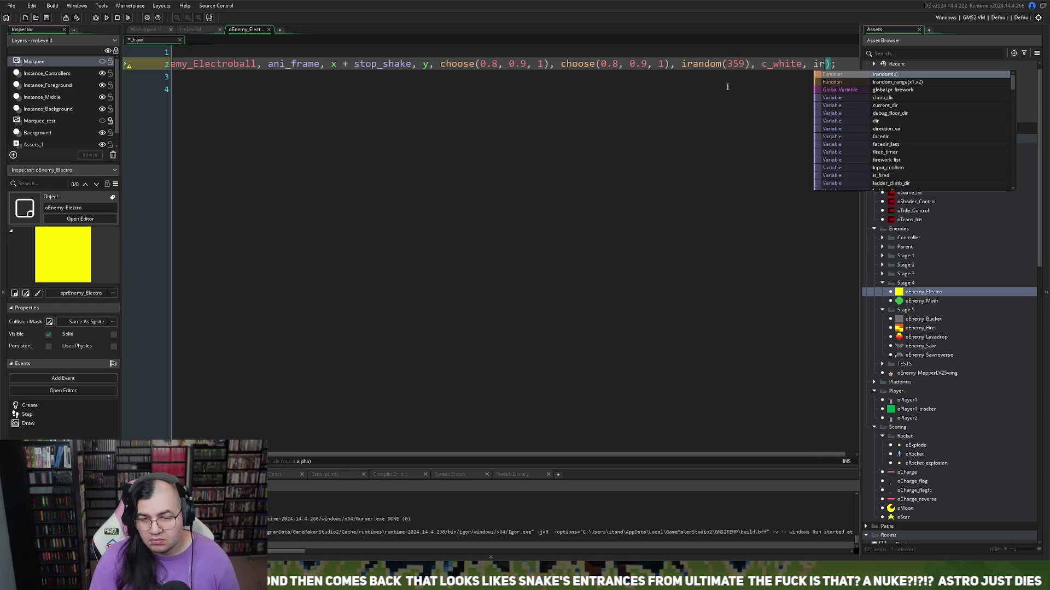
pyautogui.press('BackSpace')
pyautogui.press('BackSpace')
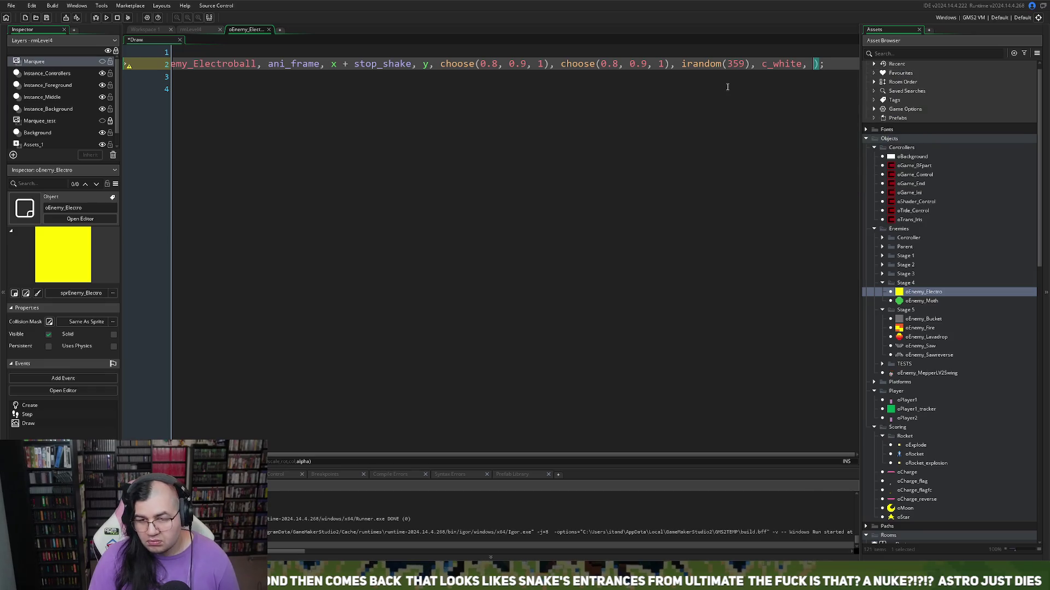
pyautogui.write('choose')
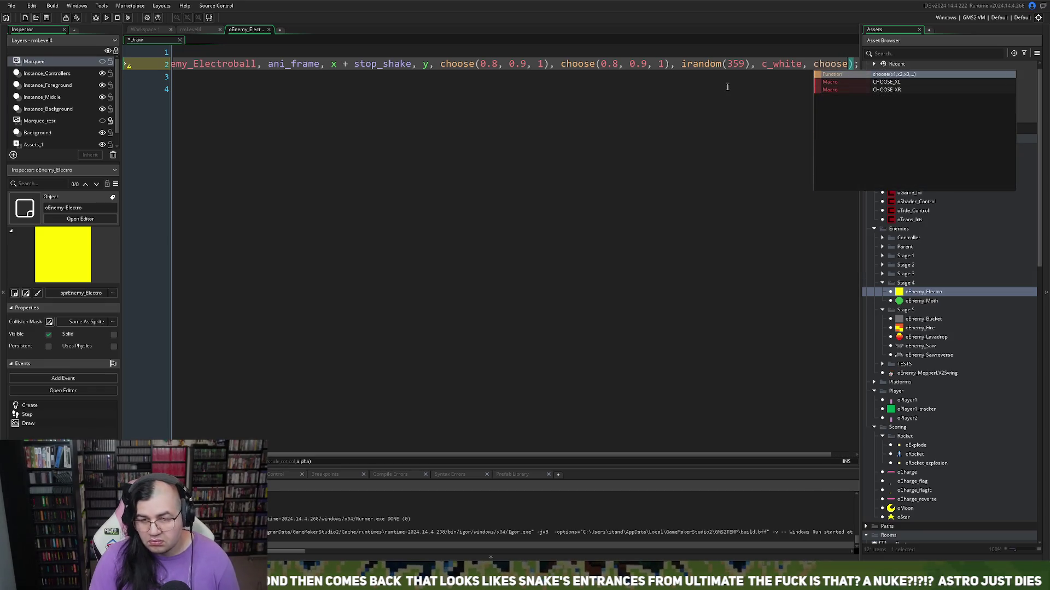
pyautogui.write(')')
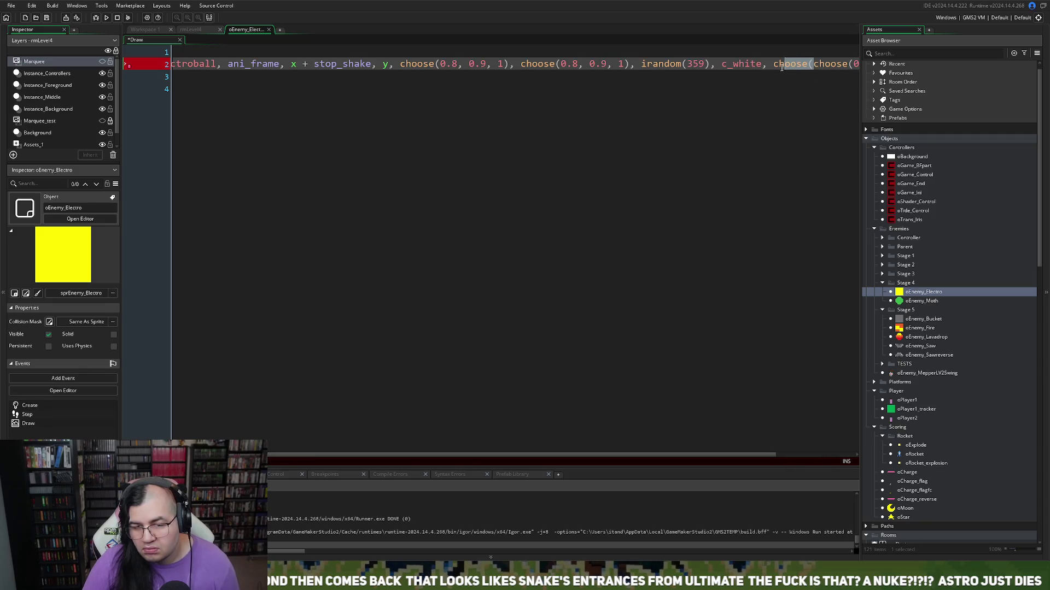
# Step: Delete the commented-out //draw_self() lines from the Draw event
pyautogui.rightClick(859, 66)
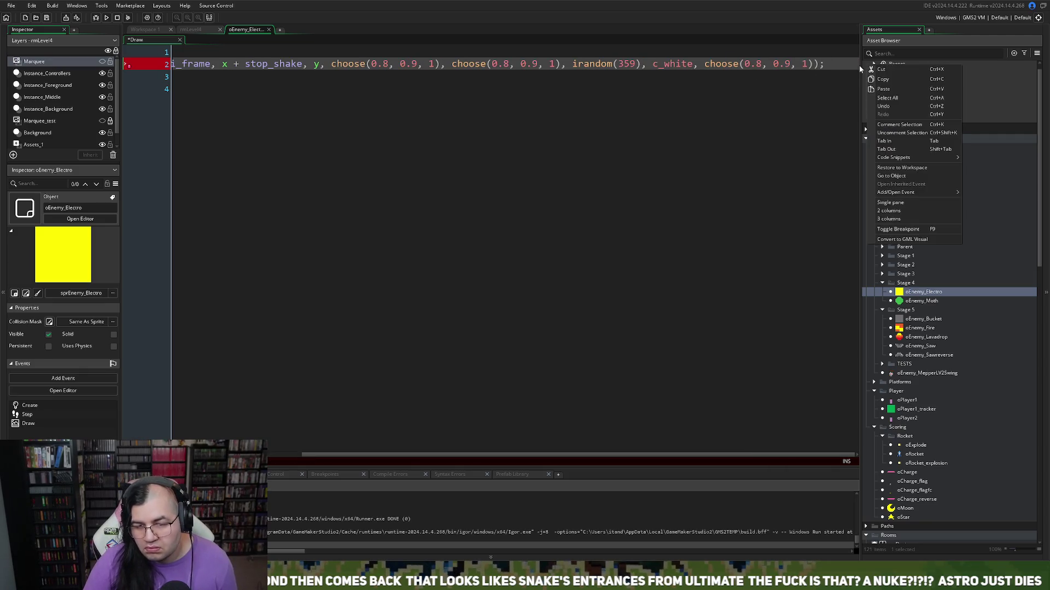
pyautogui.click(810, 64)
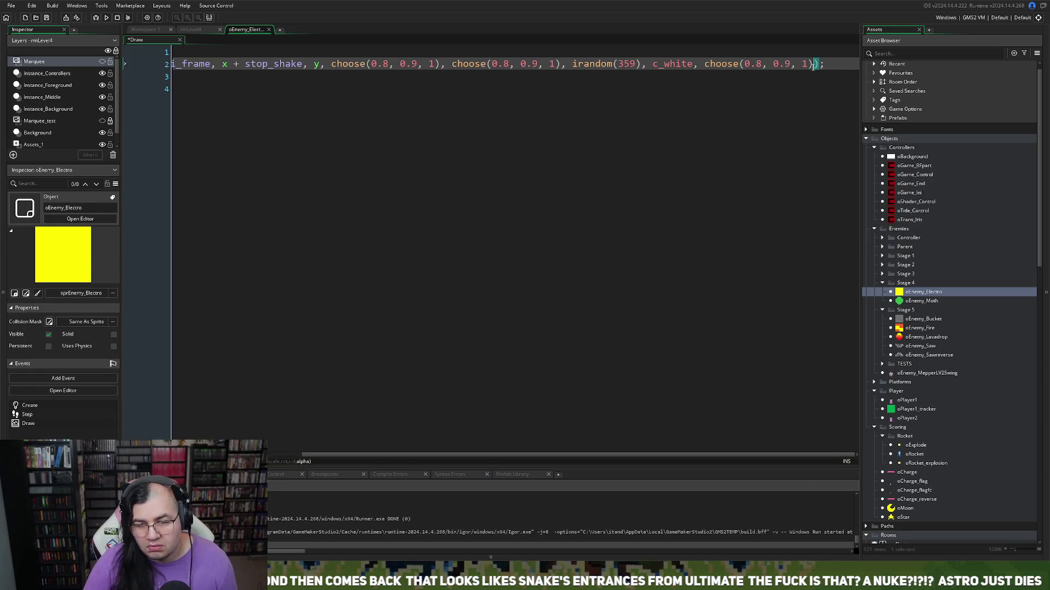
pyautogui.click(336, 128)
pyautogui.hotkey('shift', 'Home')
pyautogui.press('BackSpace')
pyautogui.press('BackSpace')
pyautogui.press('BackSpace')
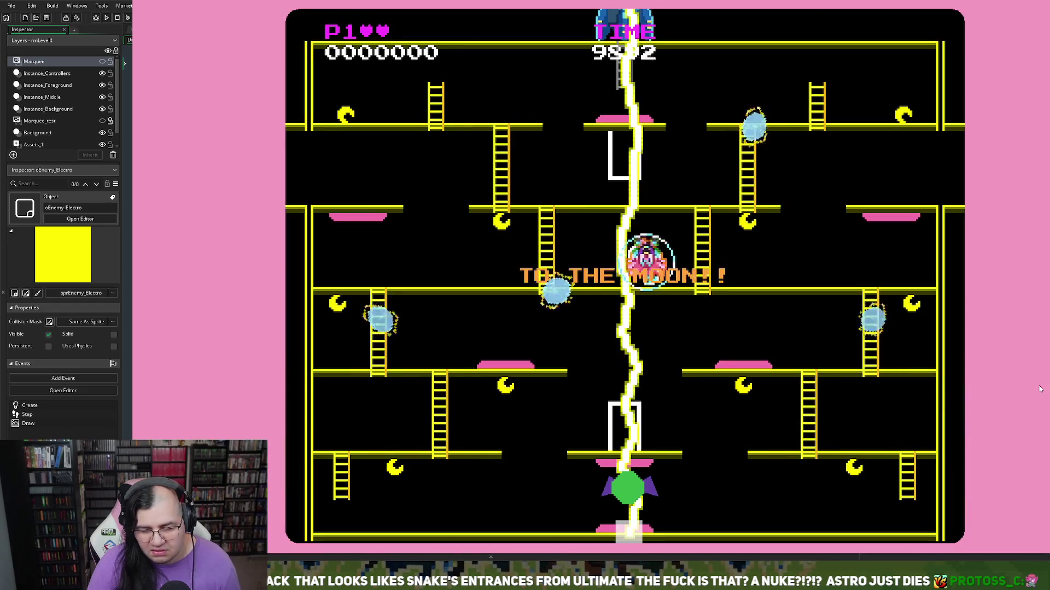
# Step: Play from the top platform down the ladders, collecting crescents past the glowing Electroballs
pyautogui.press('Right')
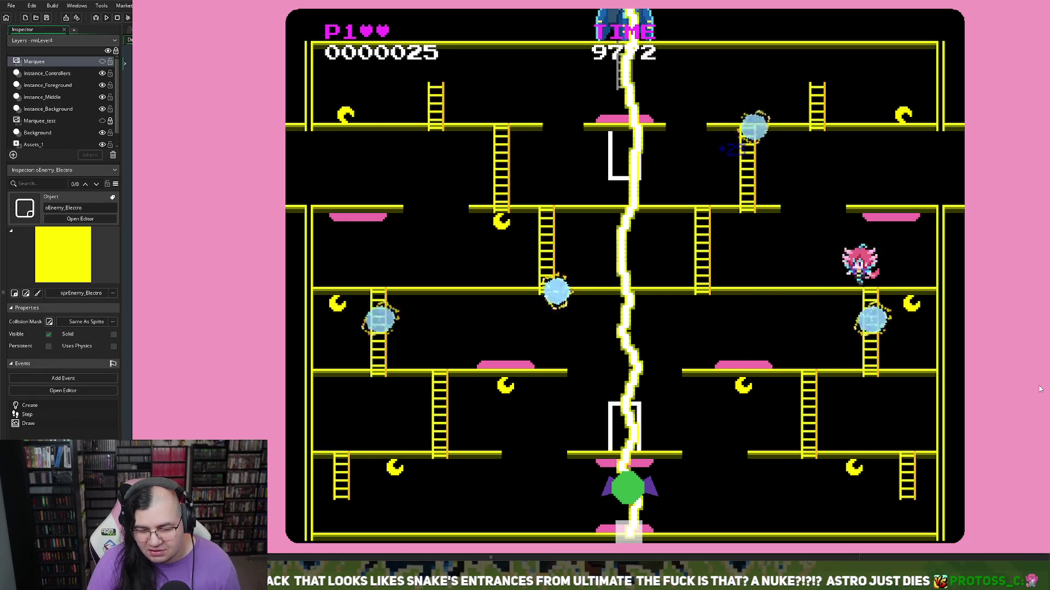
pyautogui.press('Left')
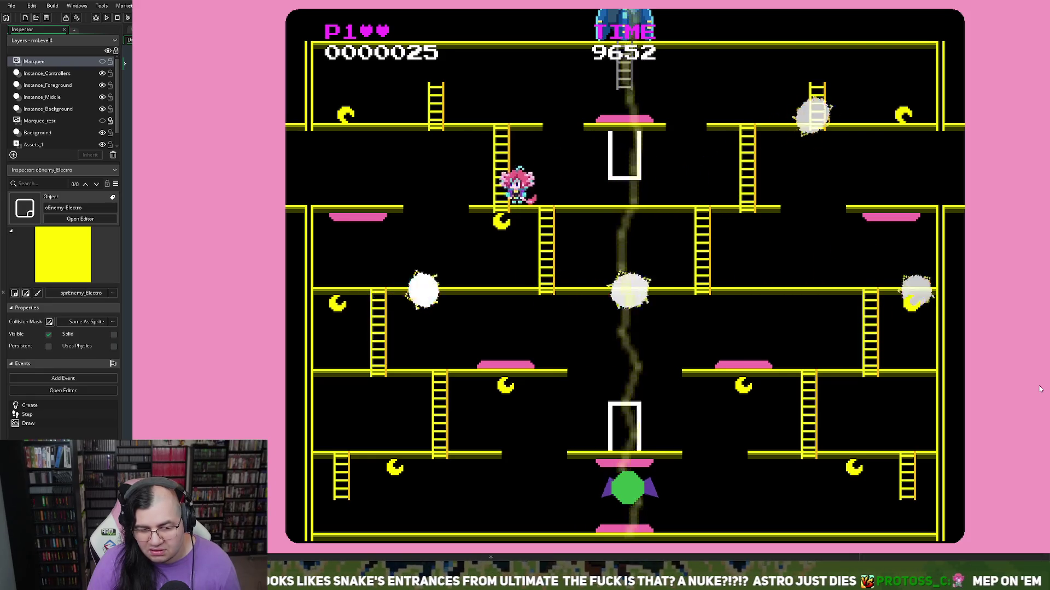
pyautogui.press('Up')
pyautogui.press('Left')
pyautogui.press('Right')
pyautogui.press('Left')
pyautogui.press('Right')
pyautogui.press('Left')
pyautogui.press('Right')
pyautogui.press('Left')
pyautogui.press('Right')
pyautogui.press('Right')
pyautogui.press('Left')
pyautogui.press('Left')
pyautogui.press('Right')
pyautogui.press('Down')
pyautogui.press('Left')
pyautogui.press('Right')
pyautogui.press('Down')
pyautogui.press('Right')
pyautogui.press('Down')
pyautogui.press('Right')
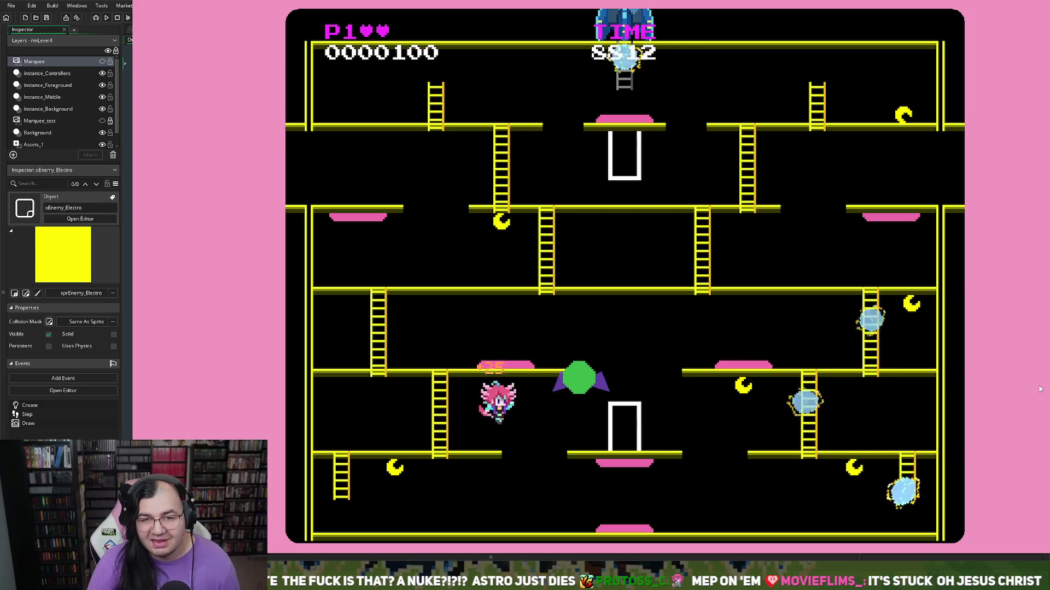
pyautogui.press('Left')
pyautogui.press('Right')
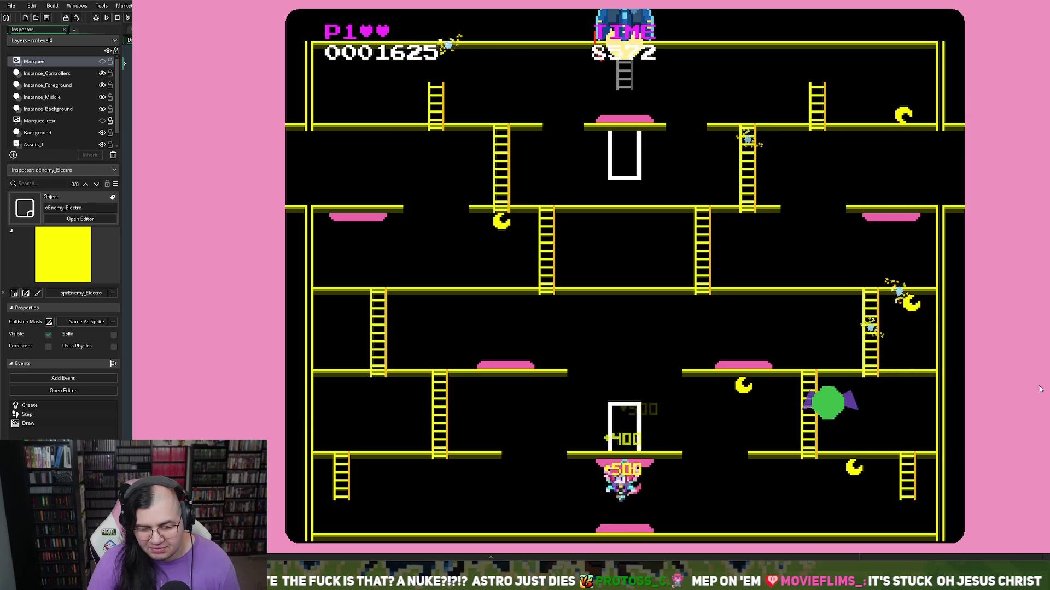
# Step: Run the bottom floor, climb back up, warp through the lower door and descend again
pyautogui.press('Left')
pyautogui.press('Left')
pyautogui.press('Up')
pyautogui.press('Right')
pyautogui.press('Right')
pyautogui.press('Up')
pyautogui.press('Right')
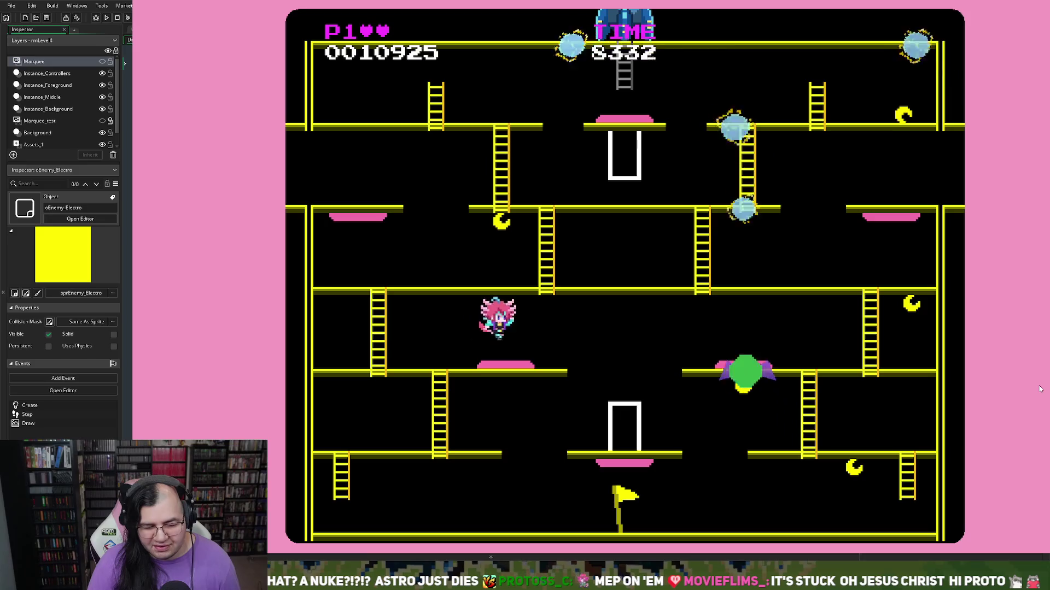
pyautogui.press('Right')
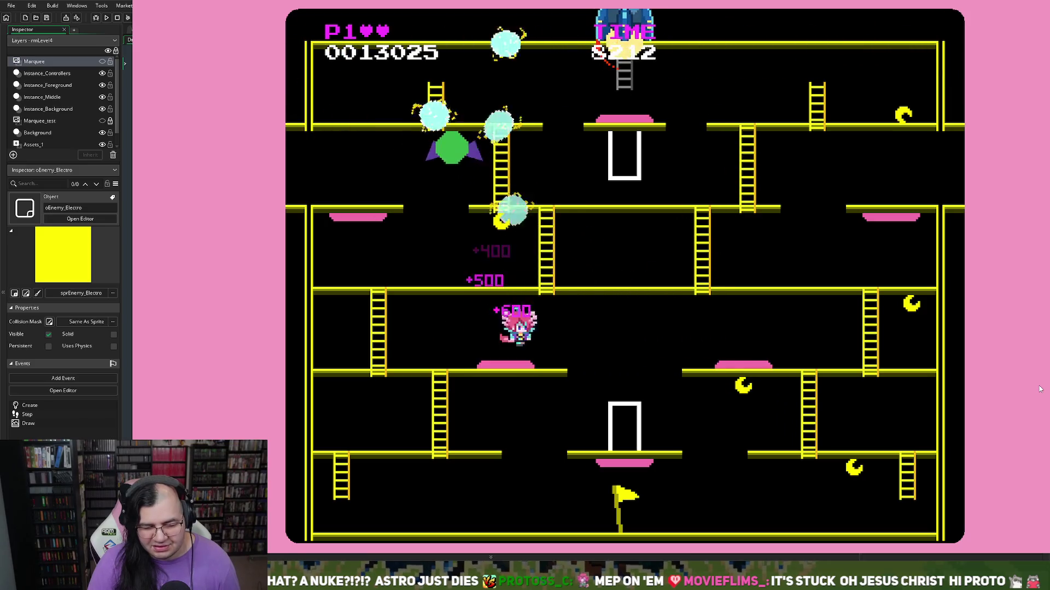
pyautogui.press('Right')
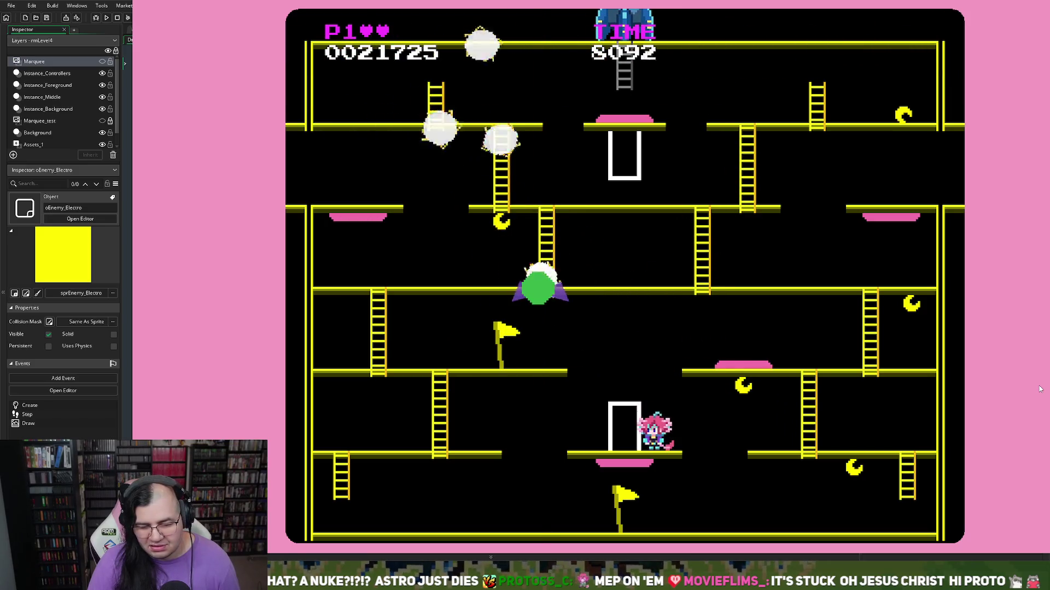
pyautogui.press('Right')
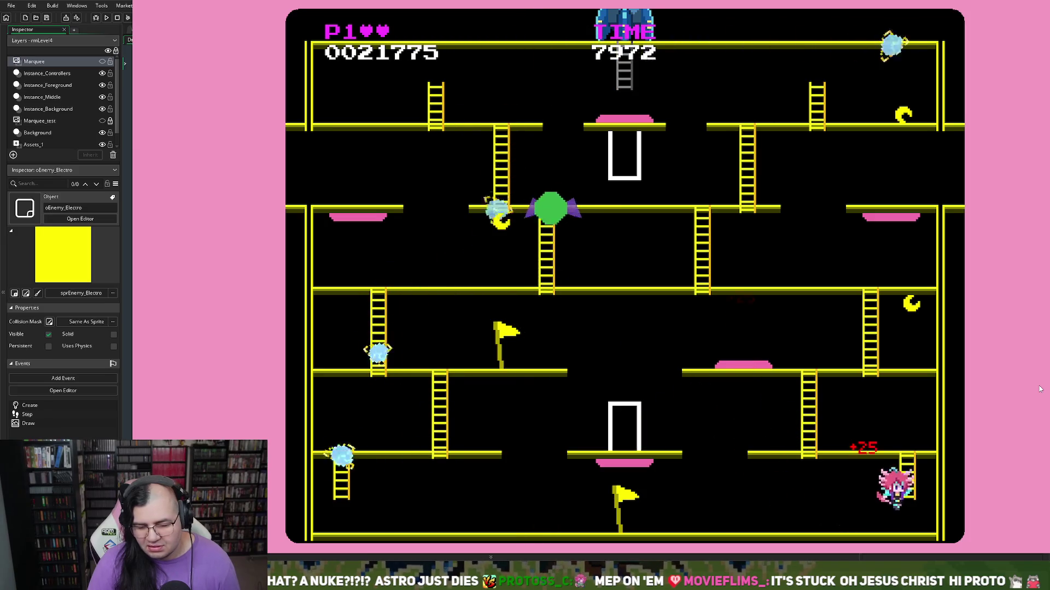
pyautogui.press('Left')
pyautogui.press('Up')
pyautogui.press('Left')
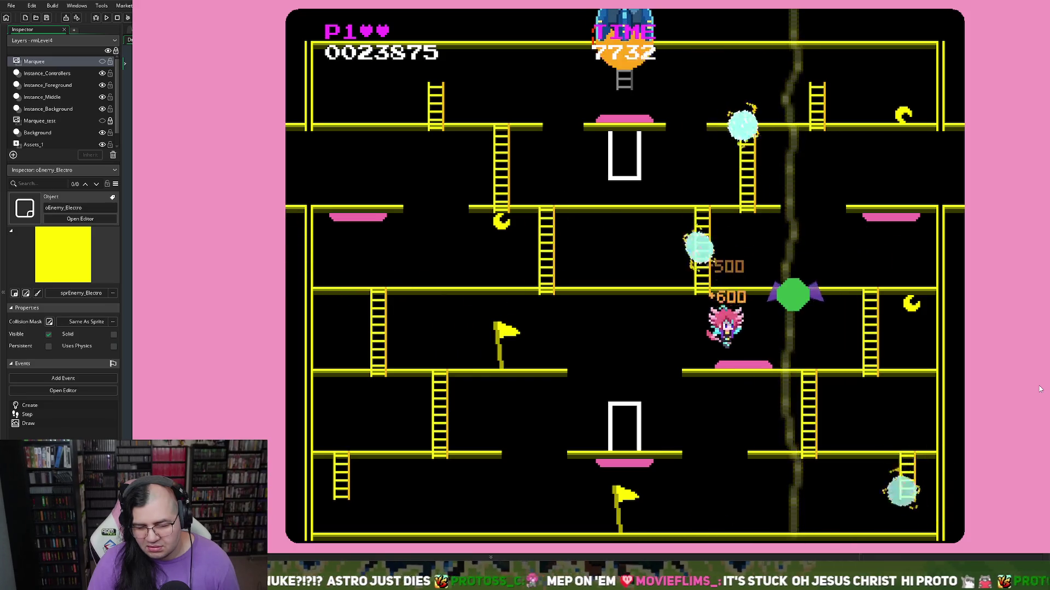
pyautogui.press('Left')
pyautogui.press('Right')
pyautogui.press('Left')
pyautogui.press('Left')
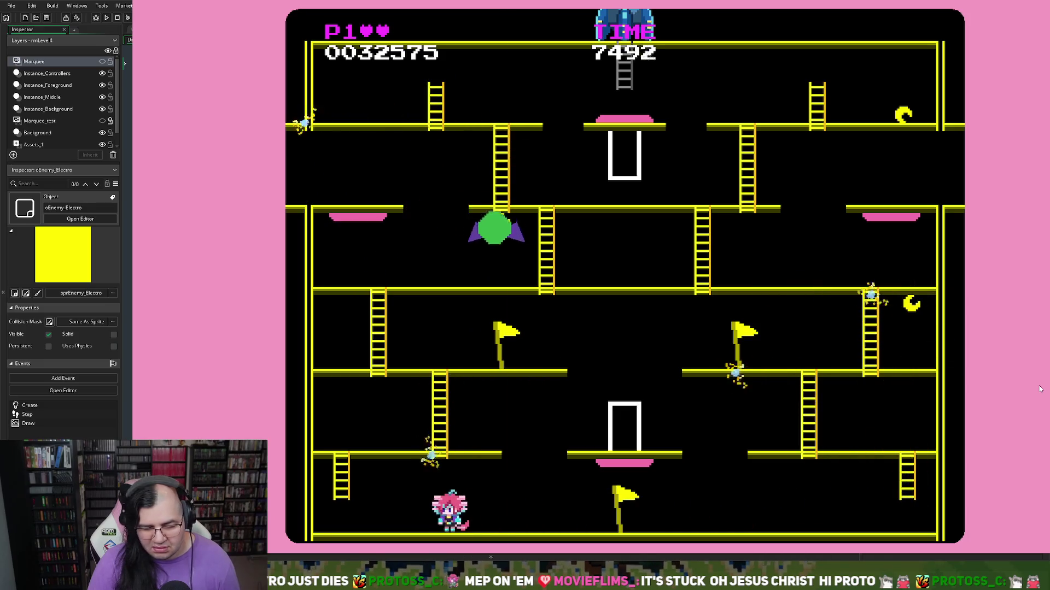
pyautogui.press('Left')
pyautogui.press('Up')
pyautogui.press('Right')
pyautogui.press('Up')
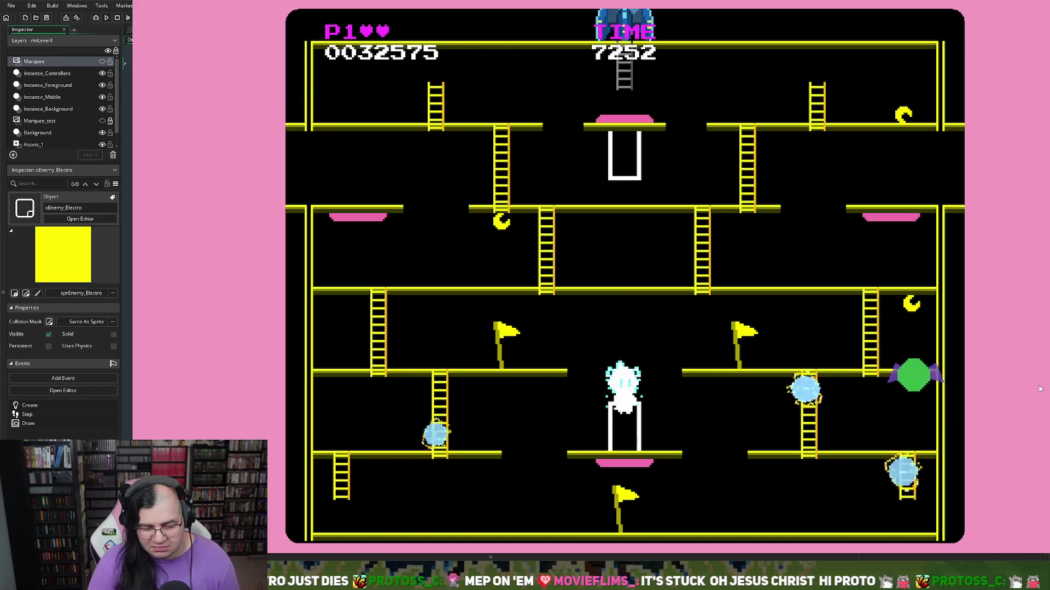
pyautogui.press('Right')
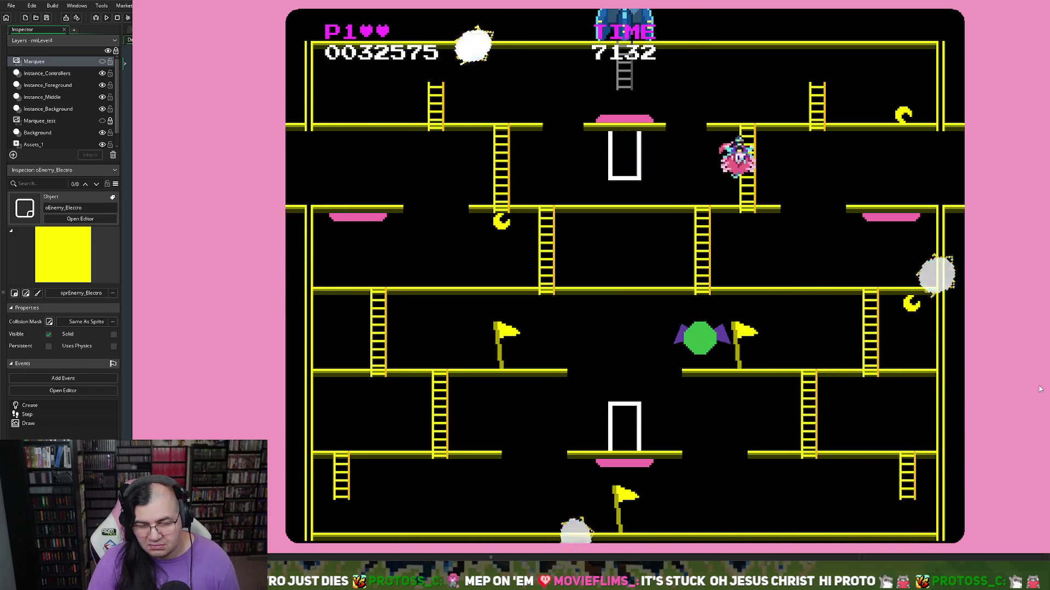
pyautogui.press('Down')
pyautogui.press('Left')
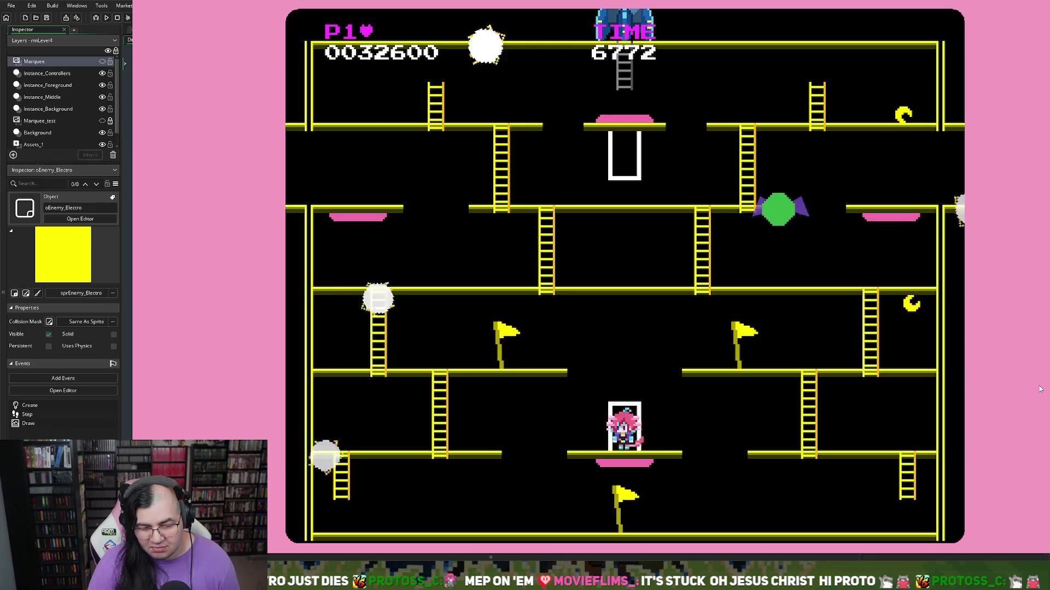
pyautogui.press('Right')
pyautogui.press('Down')
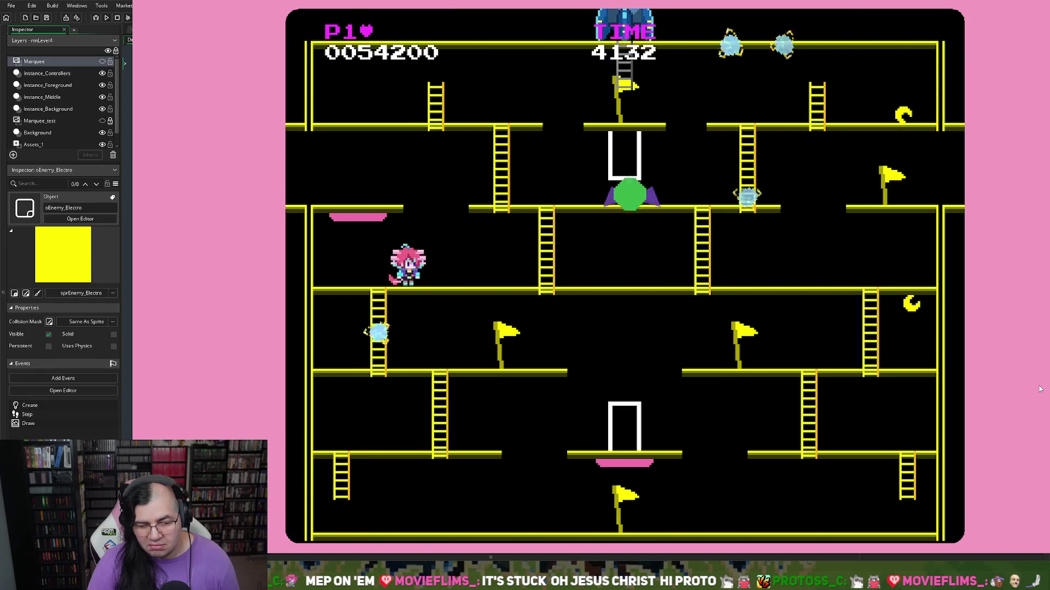
# Step: Quit the playtest to get back to the Electroball's Draw code
pyautogui.press('Escape')
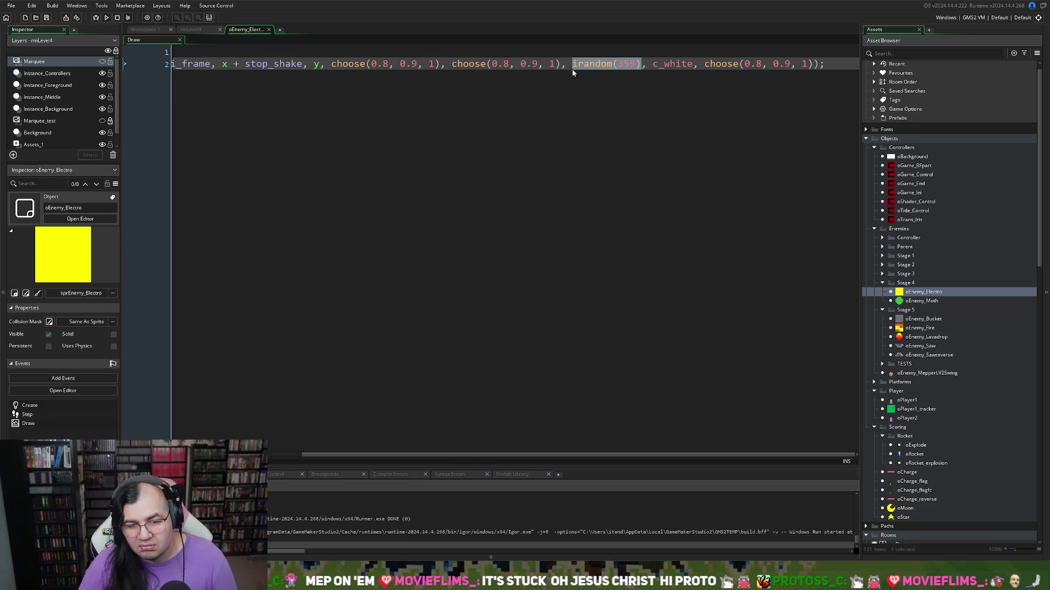
# Step: Replace the irandom(359) glow rotation with 0
pyautogui.write('0')
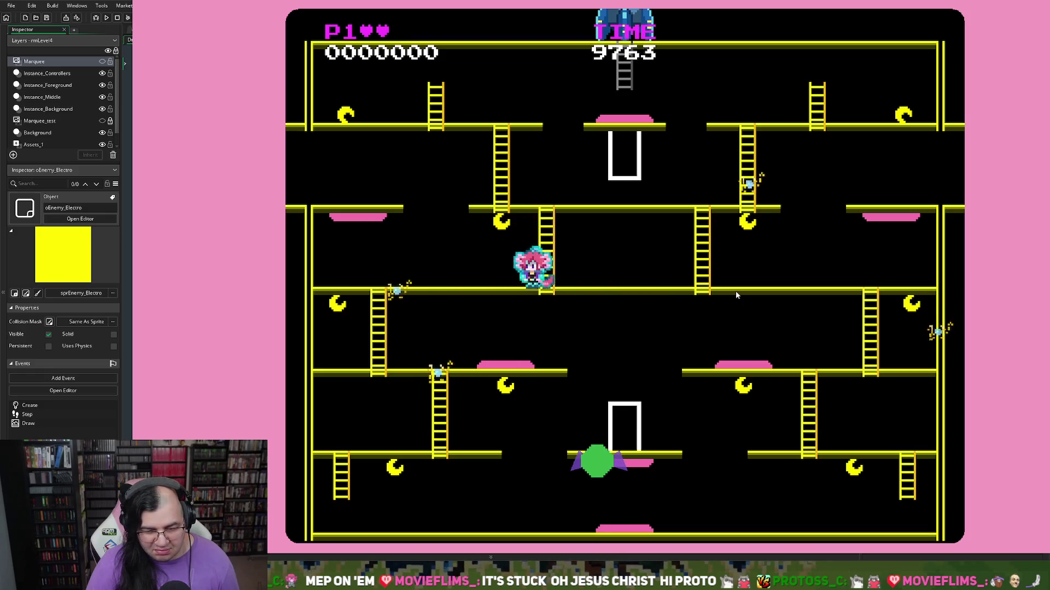
# Step: Playtest with the unrotated glow, collecting pellets across the floors, then close the game
pyautogui.press('Up')
pyautogui.press('Left')
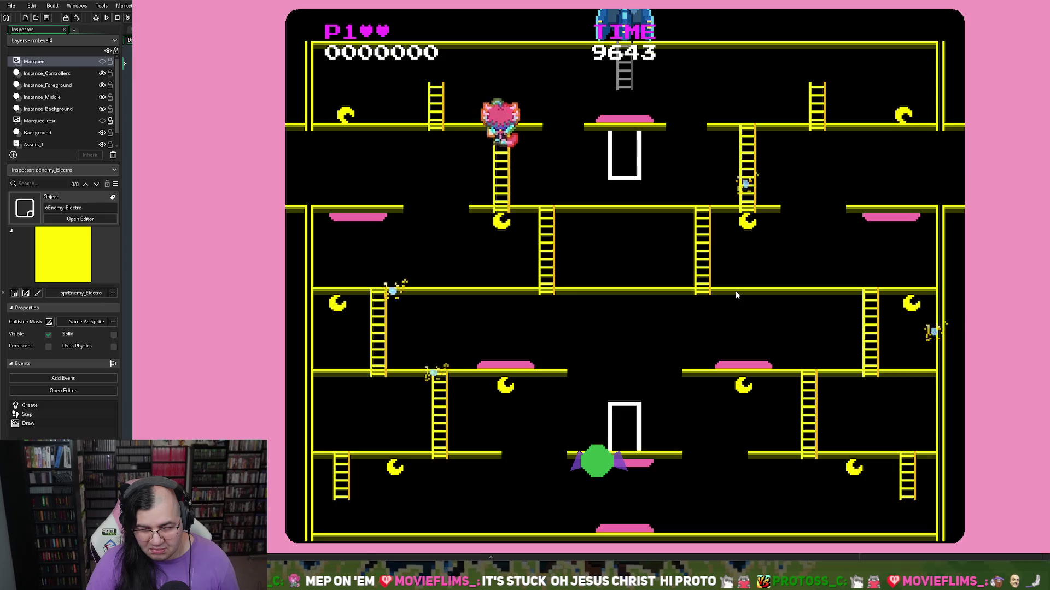
pyautogui.press('Left')
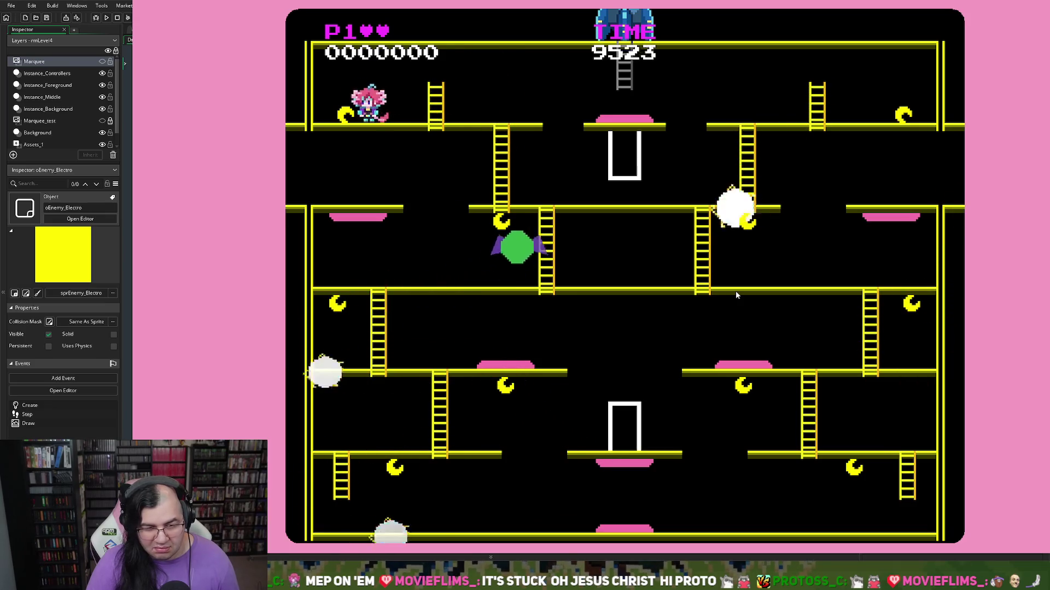
pyautogui.press('Right')
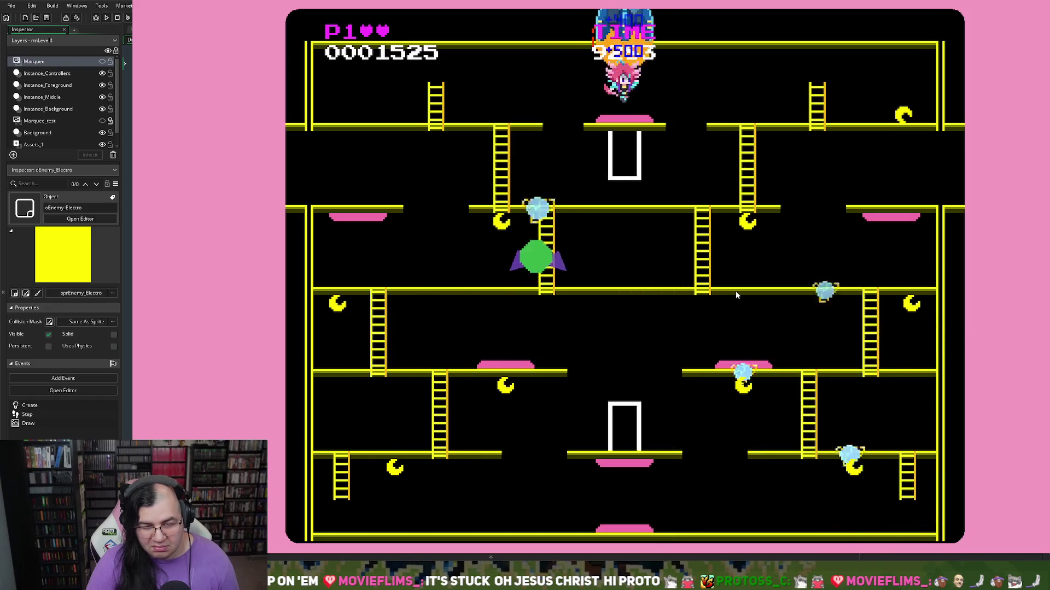
pyautogui.press('Right')
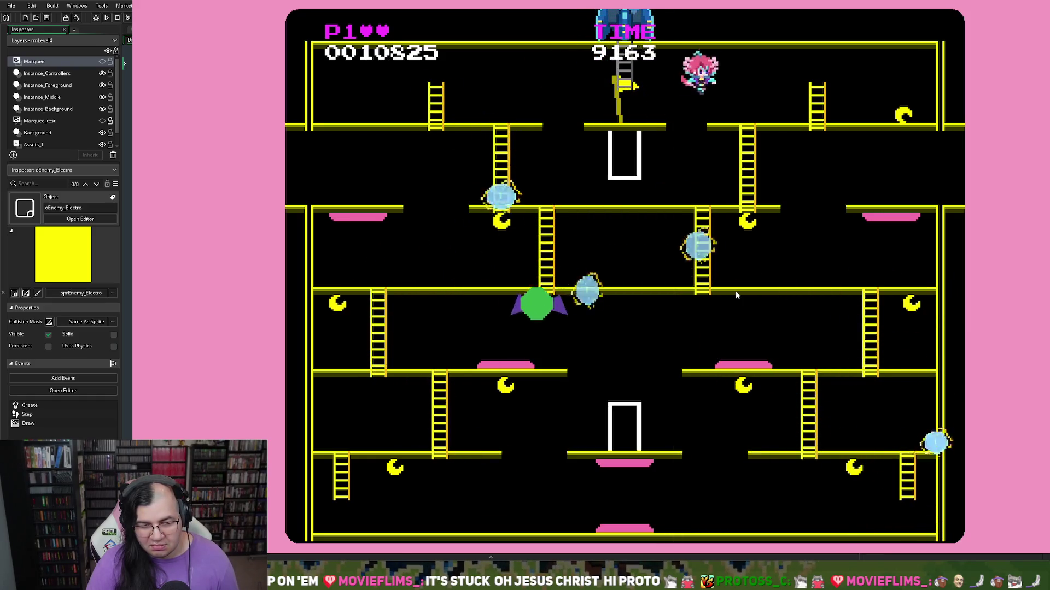
pyautogui.press('Left')
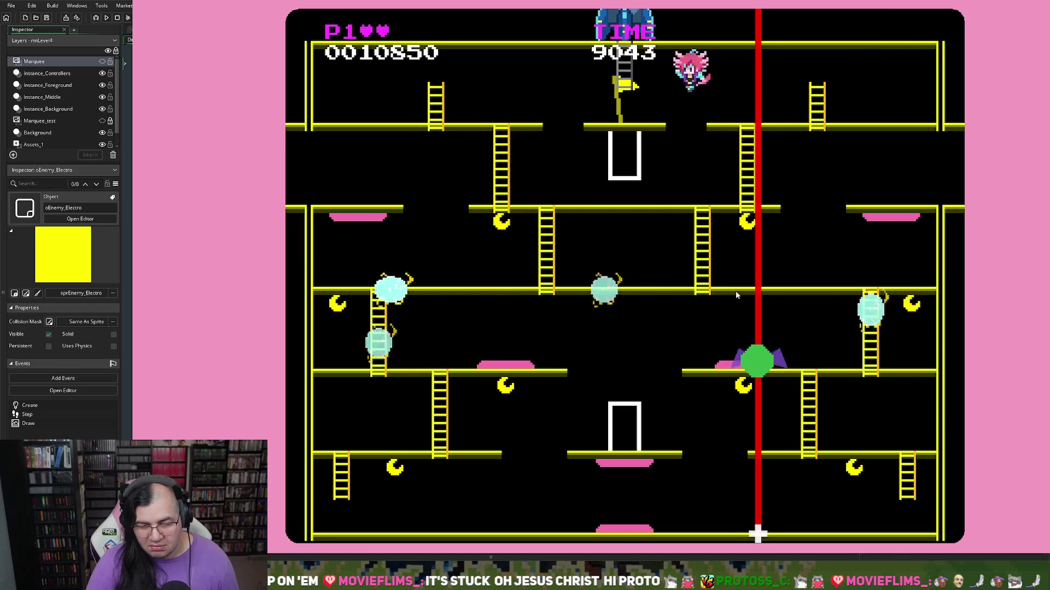
pyautogui.press('Right')
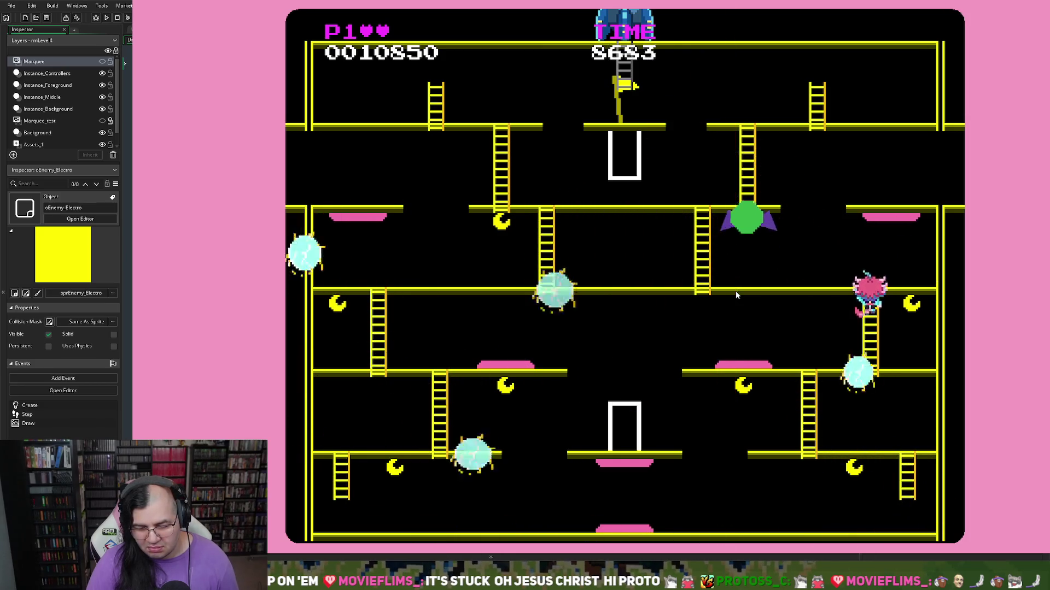
pyautogui.press('Left')
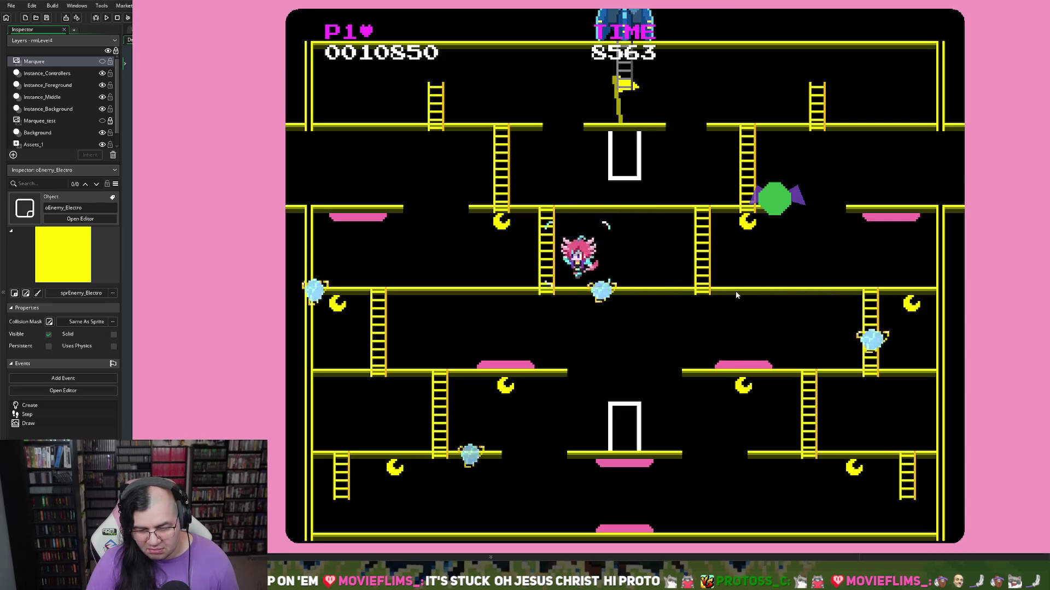
pyautogui.press('Down')
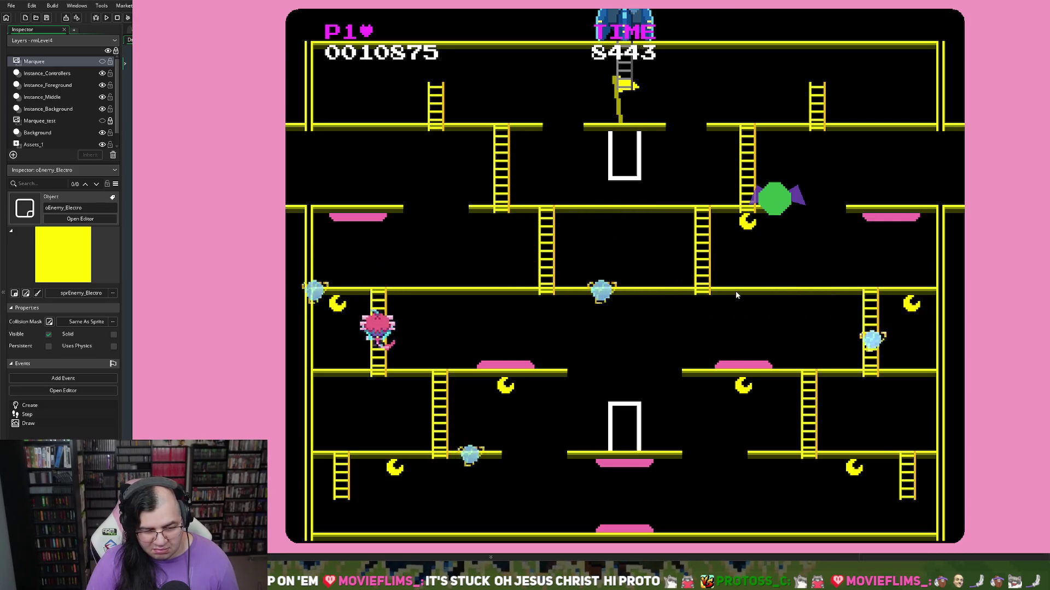
pyautogui.press('Left')
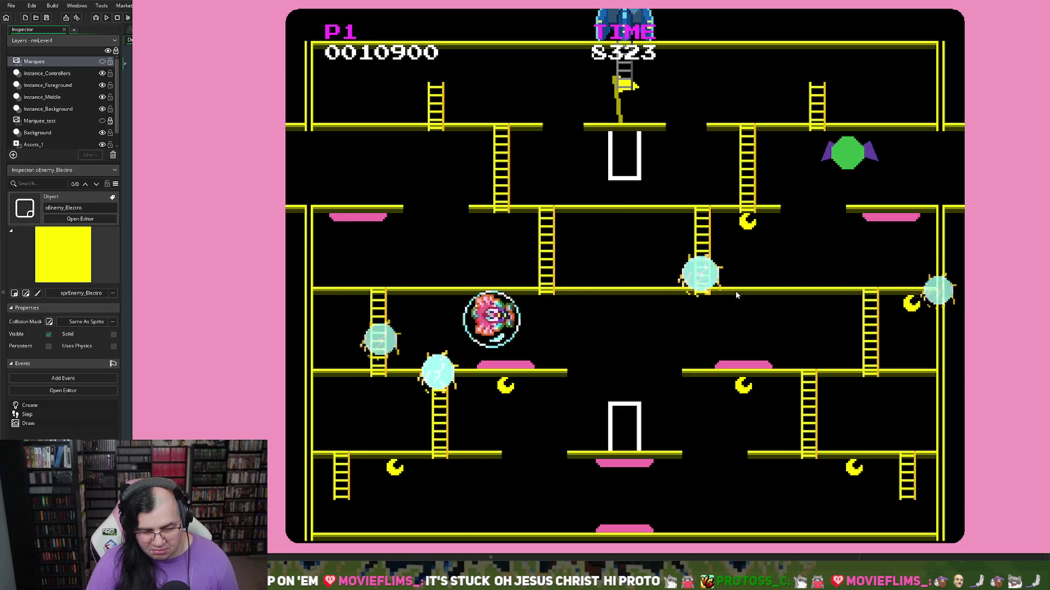
pyautogui.press('Right')
pyautogui.press('Right')
pyautogui.press('space')
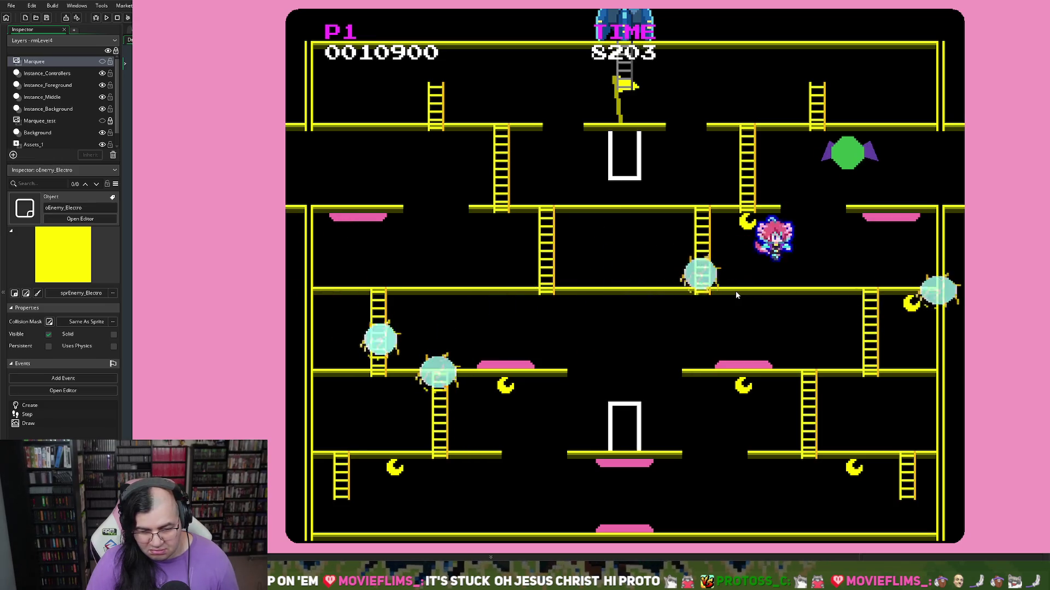
pyautogui.press('Escape')
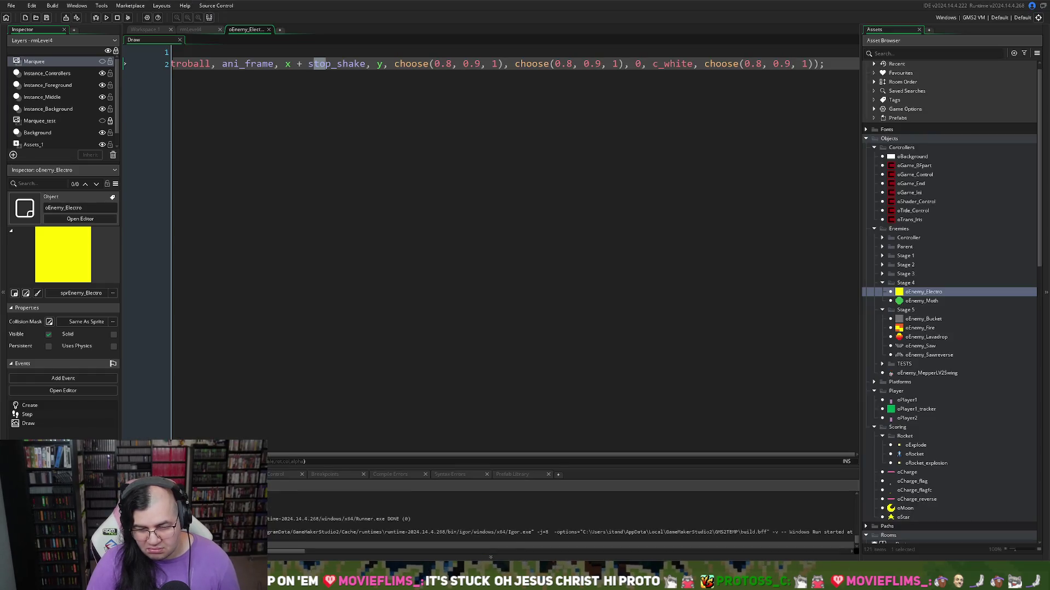
# Step: Bring up oEnemy_Electro's Create event code at full size
pyautogui.hotkey('ctrl', 'Tab')
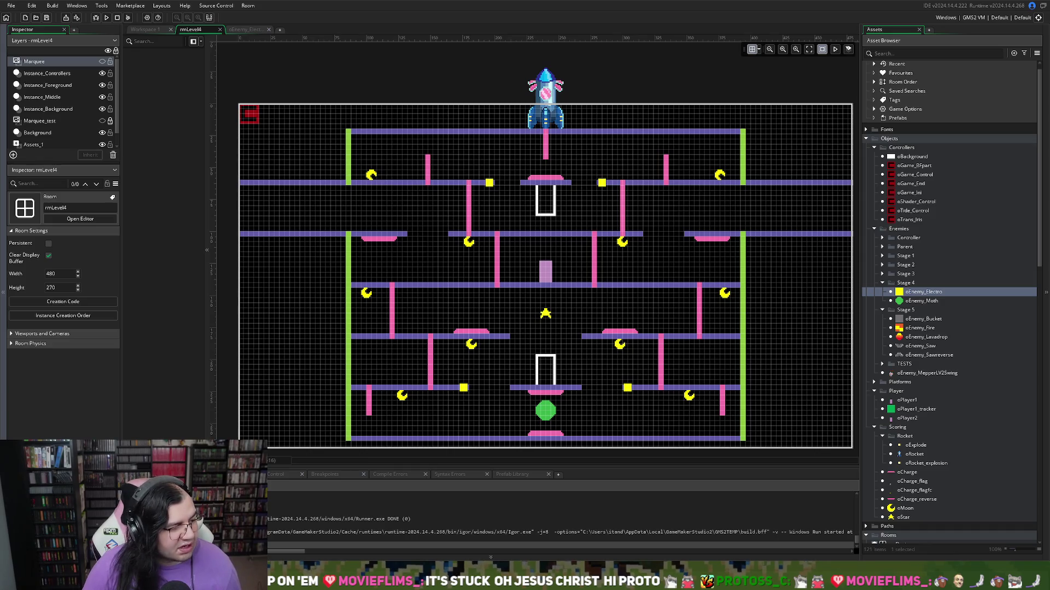
pyautogui.hotkey('ctrl', 'Tab')
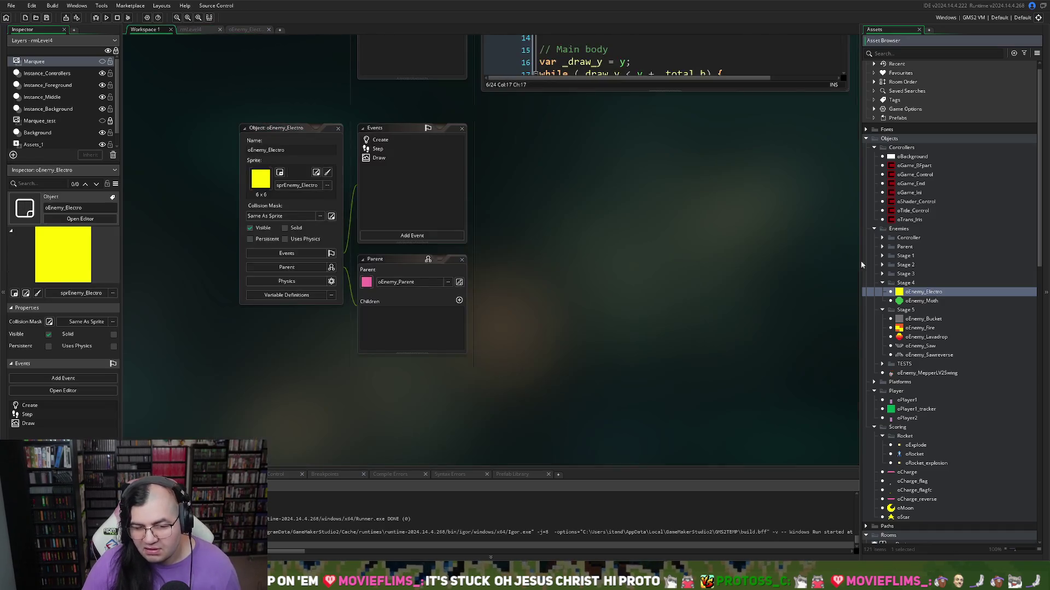
pyautogui.doubleClick(391, 141)
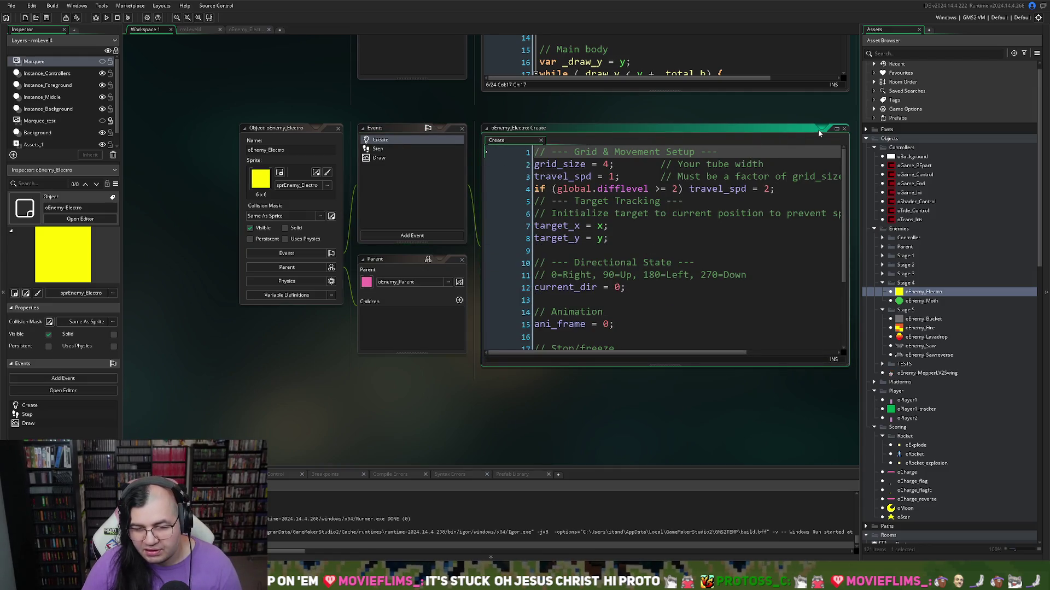
pyautogui.click(836, 130)
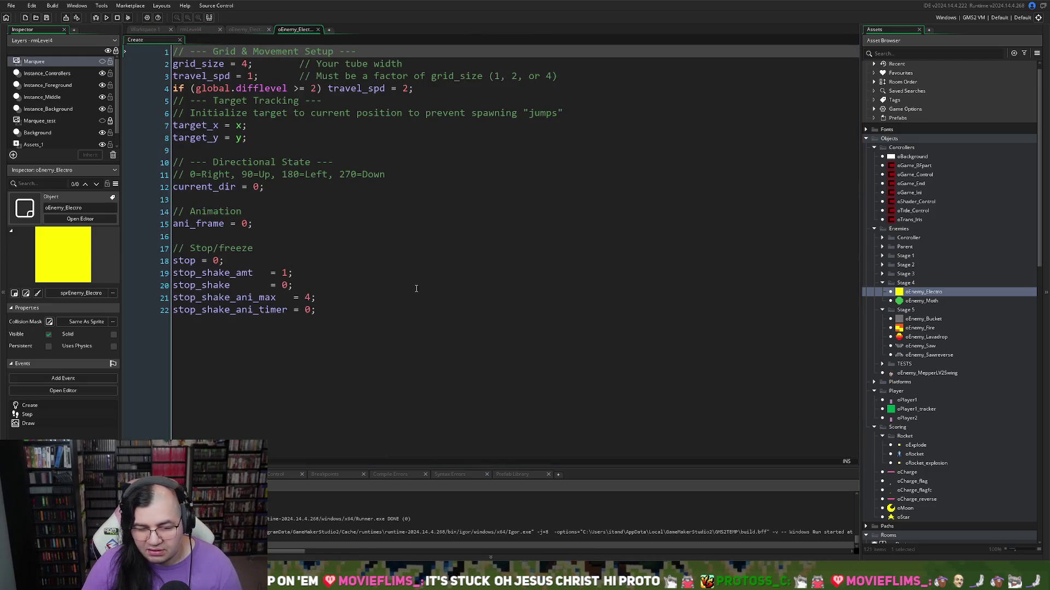
# Step: Insert a blank line above the // Stop/freeze section, then go back to the object editor
pyautogui.click(329, 310)
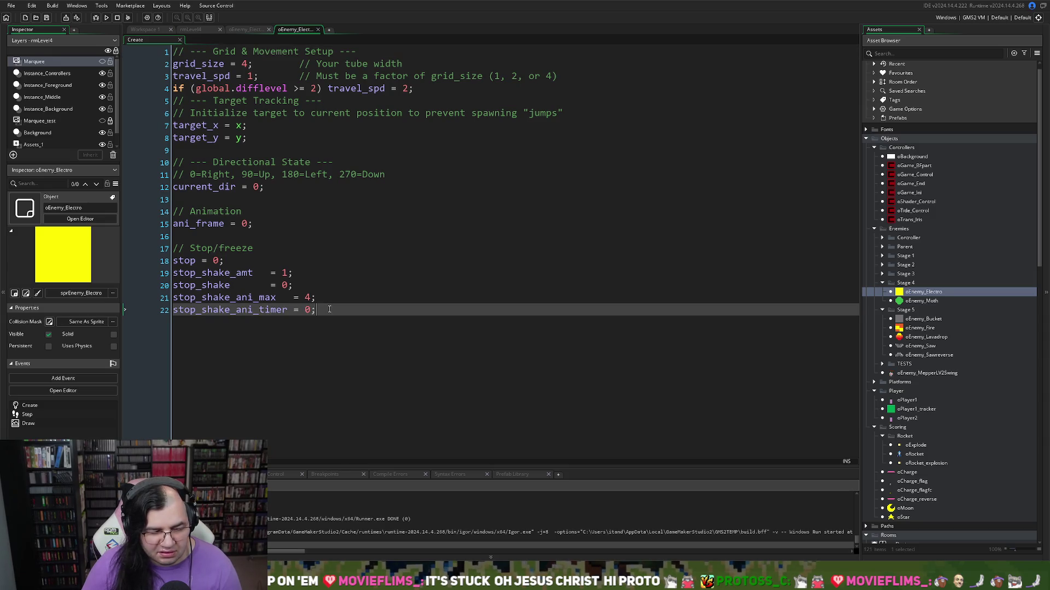
pyautogui.click(275, 249)
pyautogui.click(251, 232)
pyautogui.press('Return')
pyautogui.click(193, 239)
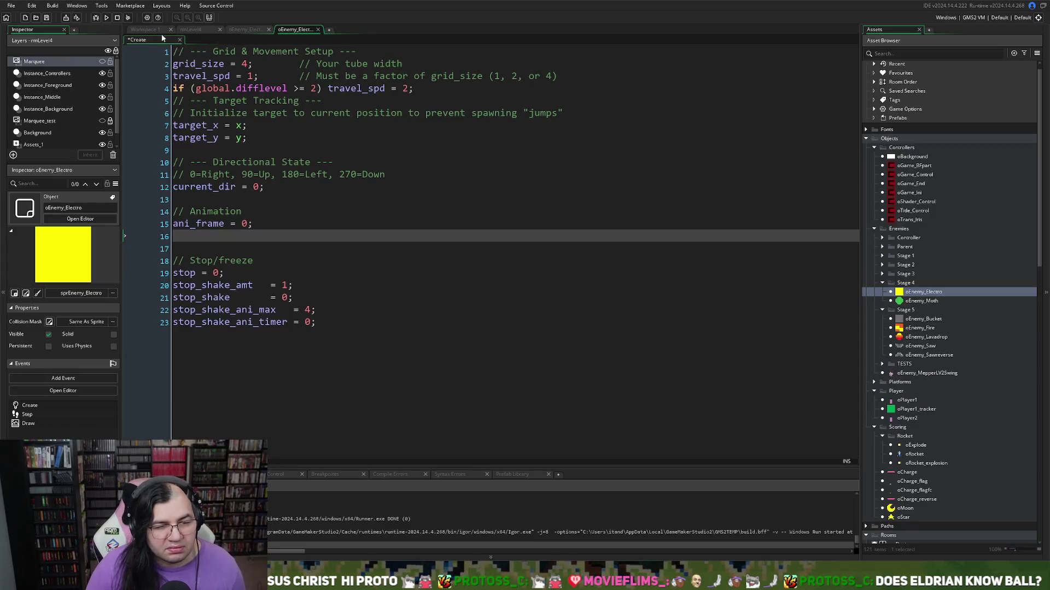
pyautogui.doubleClick(900, 293)
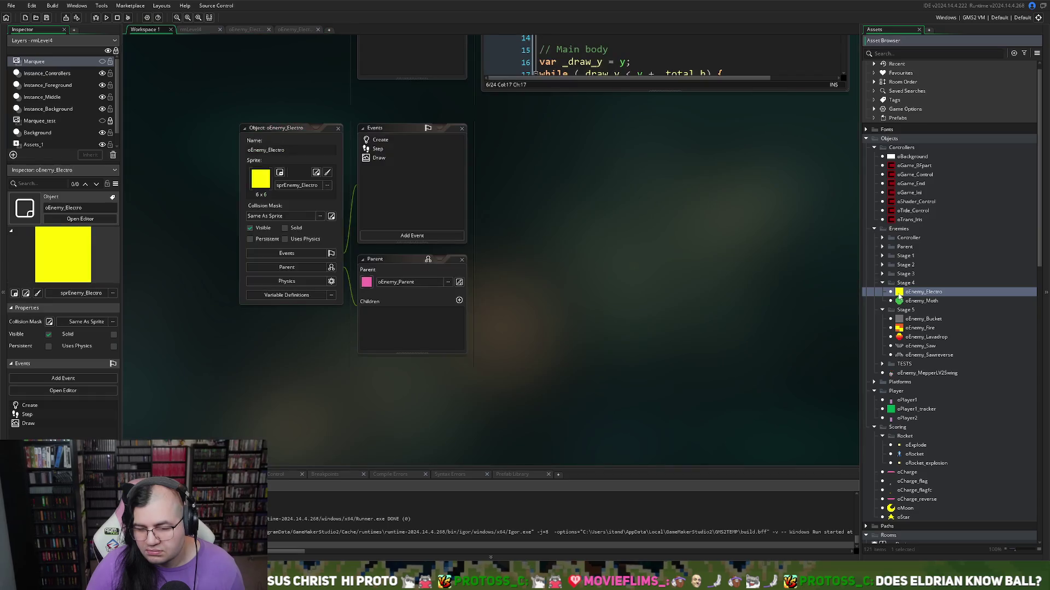
# Step: Dock the maximized Step event code beside the Create tab, then open sprEnemy_Electroball
pyautogui.doubleClick(378, 148)
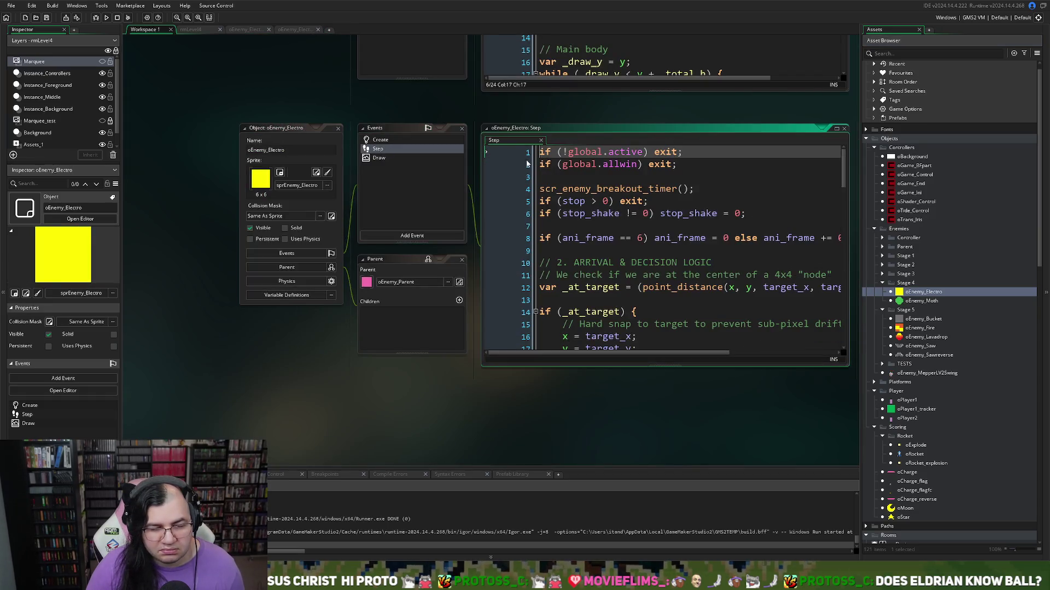
pyautogui.click(508, 141)
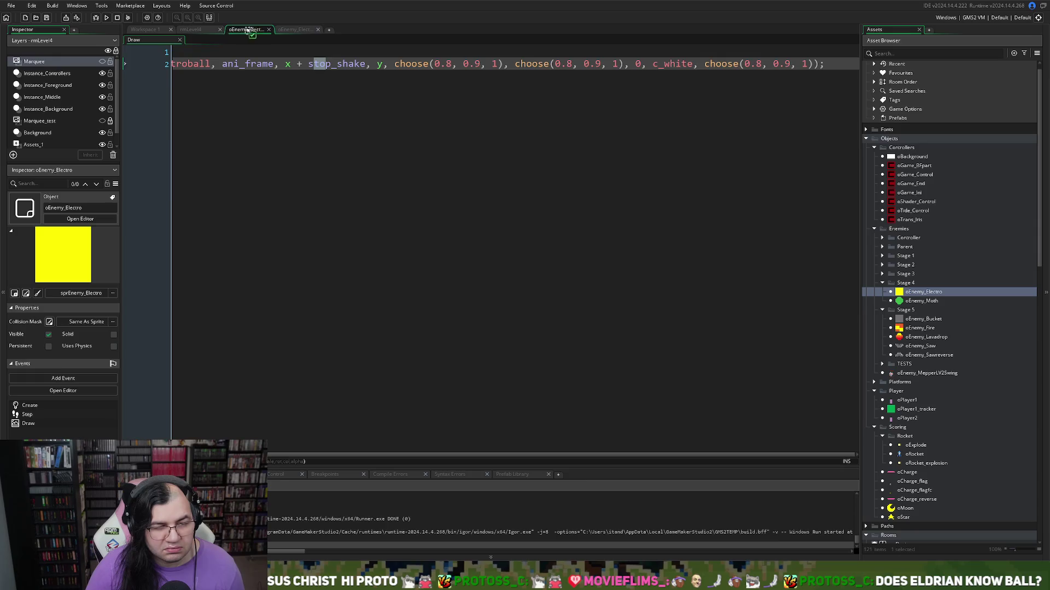
pyautogui.moveTo(307, 37); pyautogui.dragTo(211, 39)
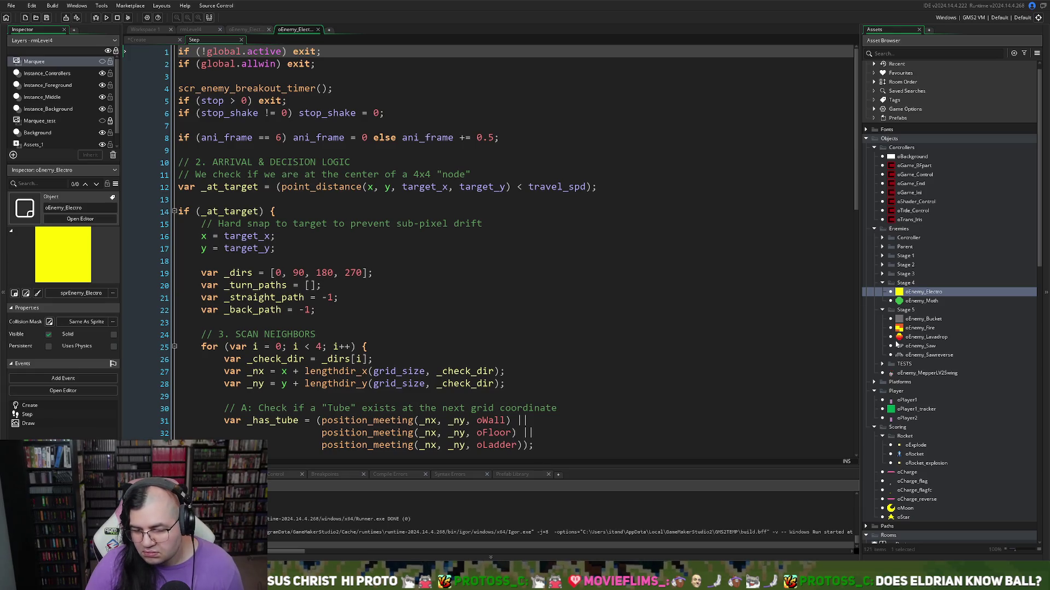
pyautogui.scroll(-15, 897, 343)
pyautogui.scroll(4, 897, 363)
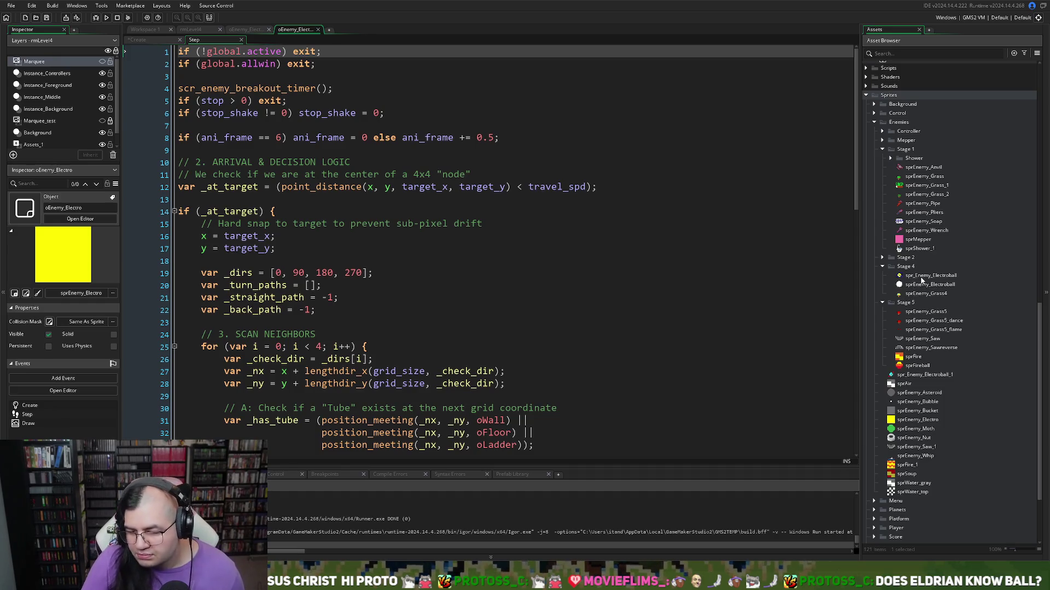
pyautogui.doubleClick(907, 287)
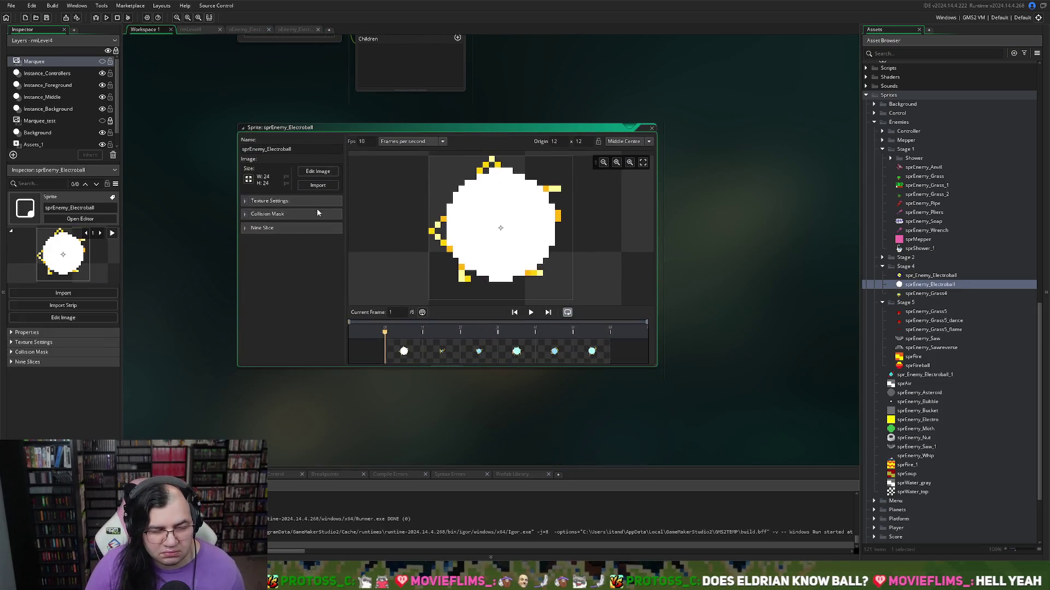
pyautogui.click(530, 313)
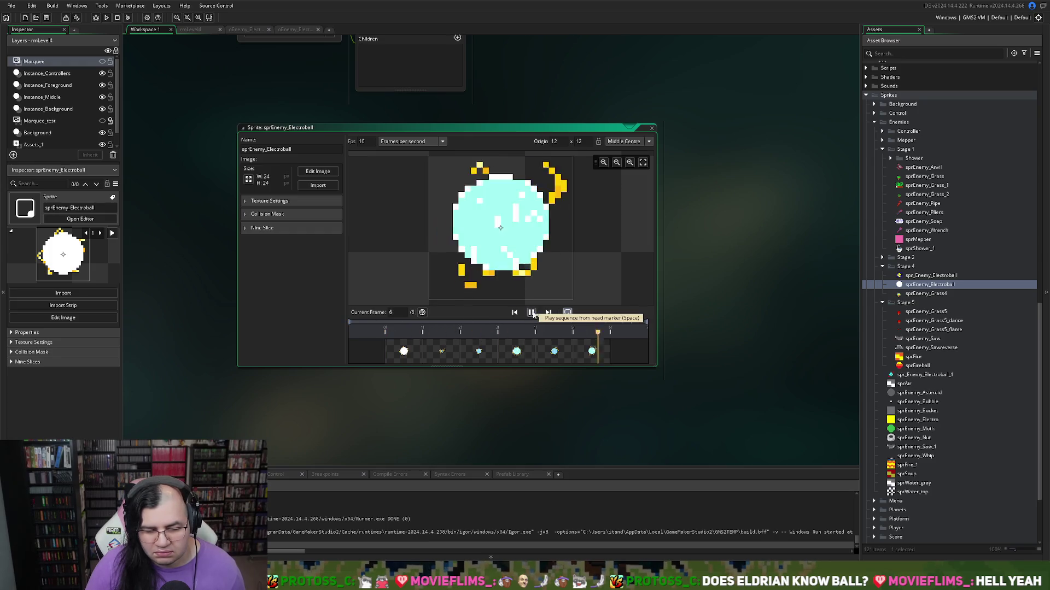
pyautogui.click(651, 128)
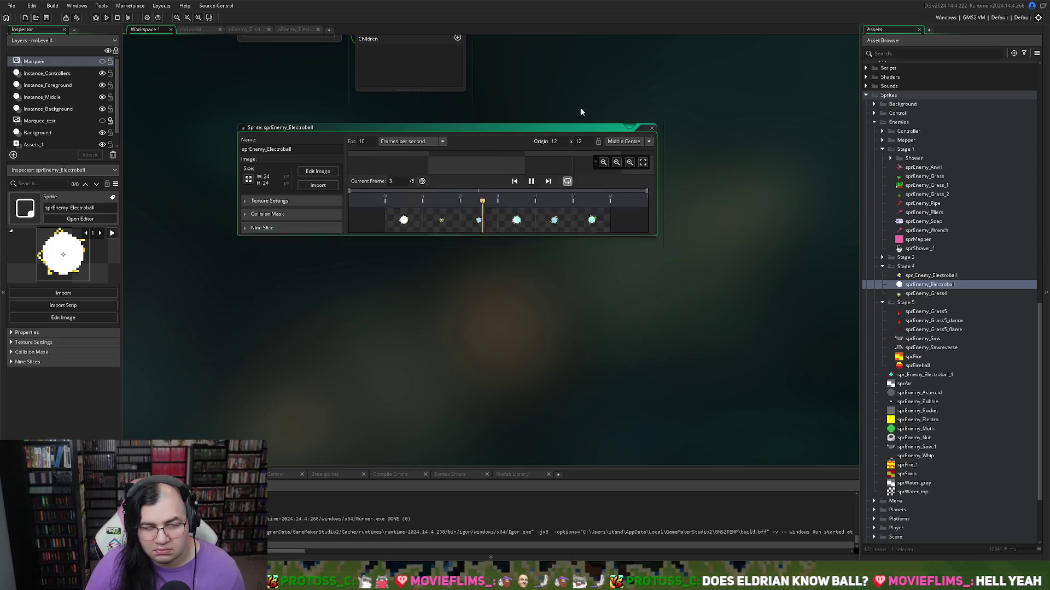
pyautogui.click(300, 31)
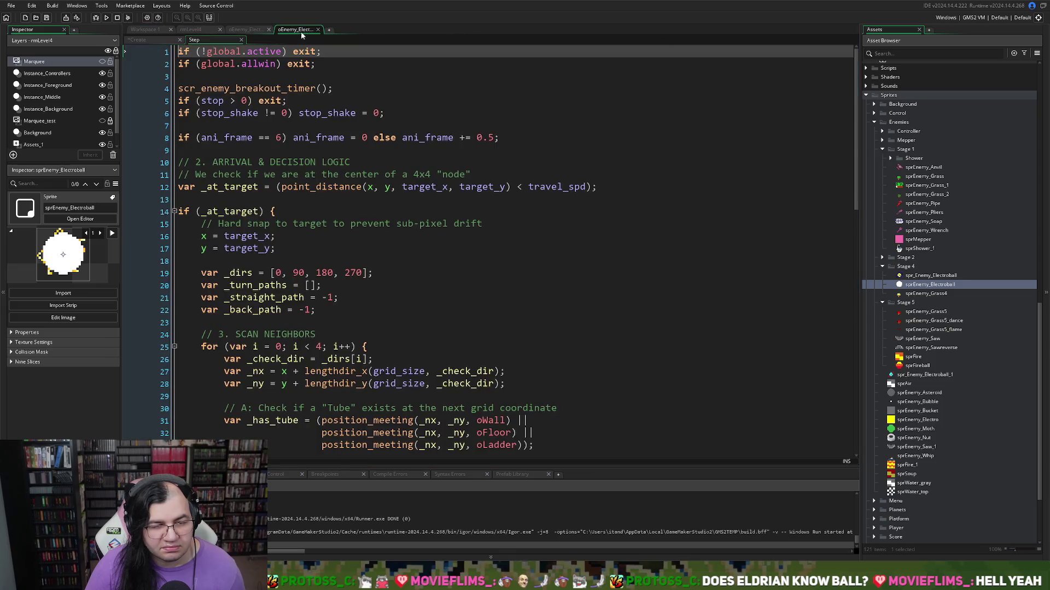
# Step: Wrap the animation at ani_frame == 5, start at ani_frame = irandom(5), and run the game
pyautogui.doubleClick(278, 138)
pyautogui.write('5')
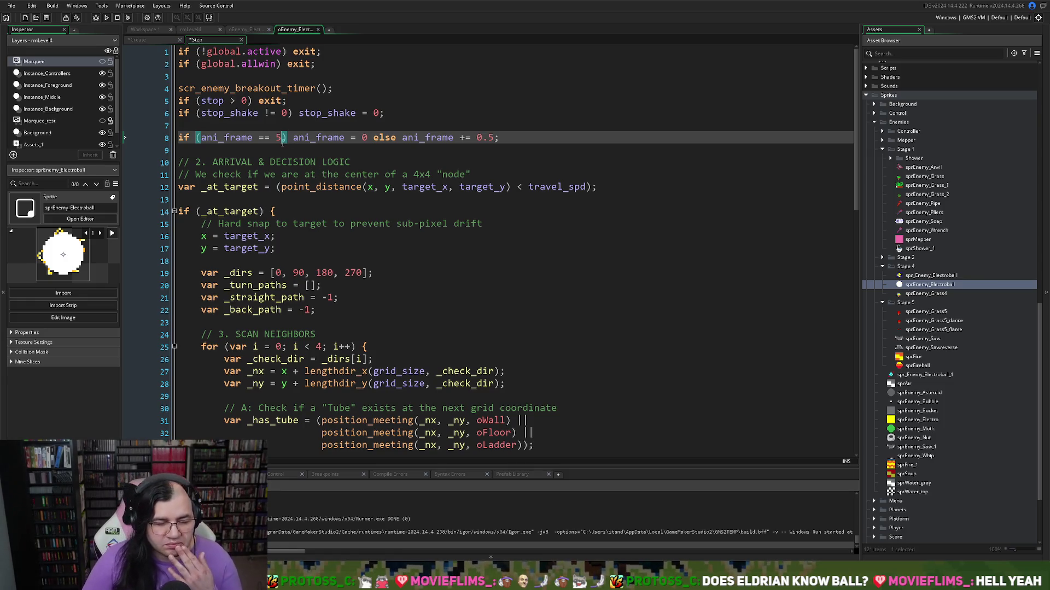
pyautogui.hotkey('ctrl', 'Tab')
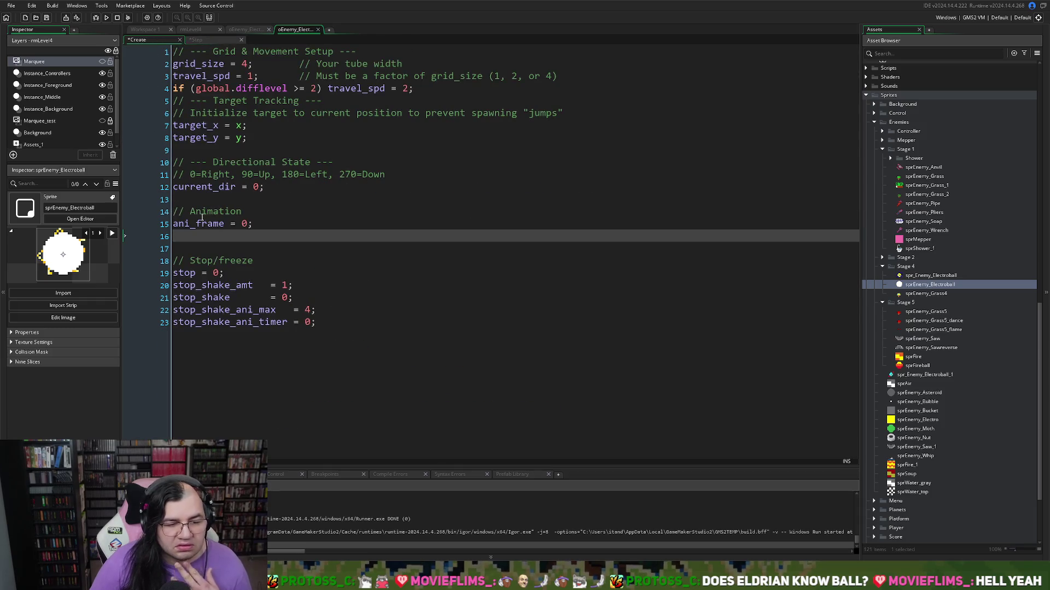
pyautogui.press('Up')
pyautogui.press('Down')
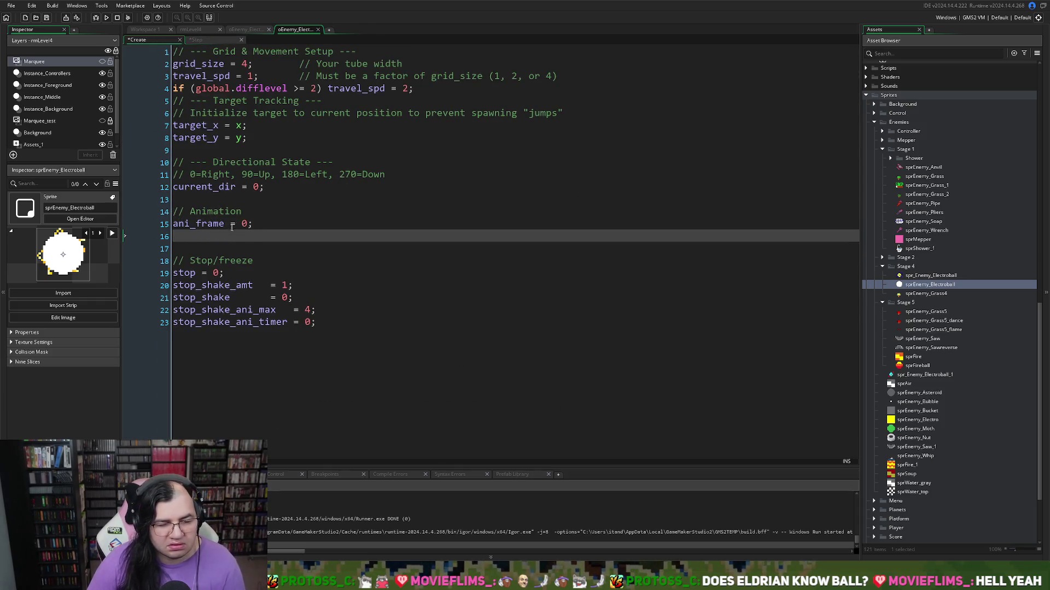
pyautogui.press('BackSpace')
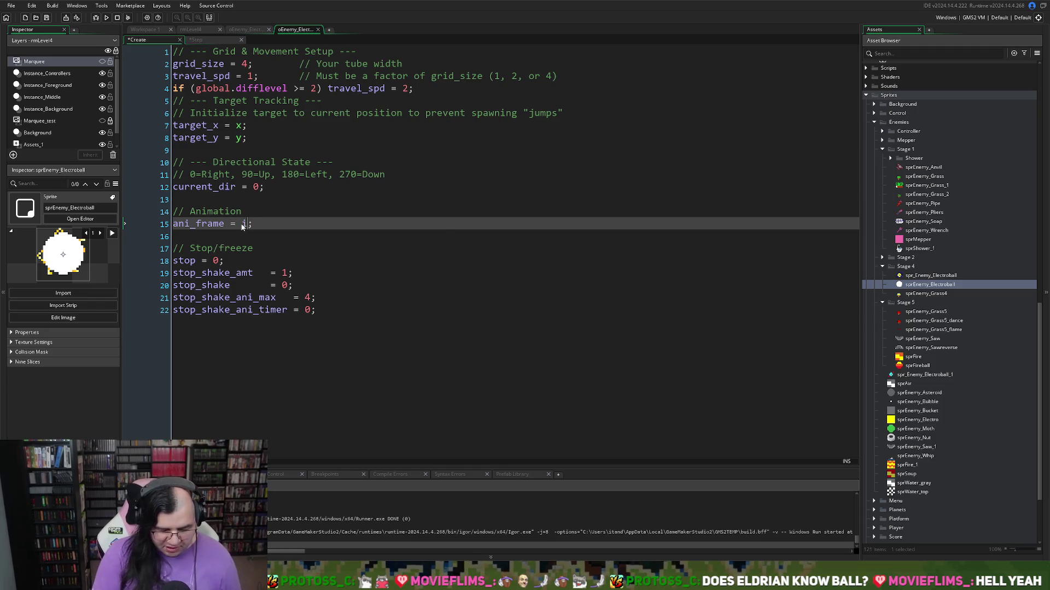
pyautogui.write('ran')
pyautogui.write('d')
pyautogui.press('Return')
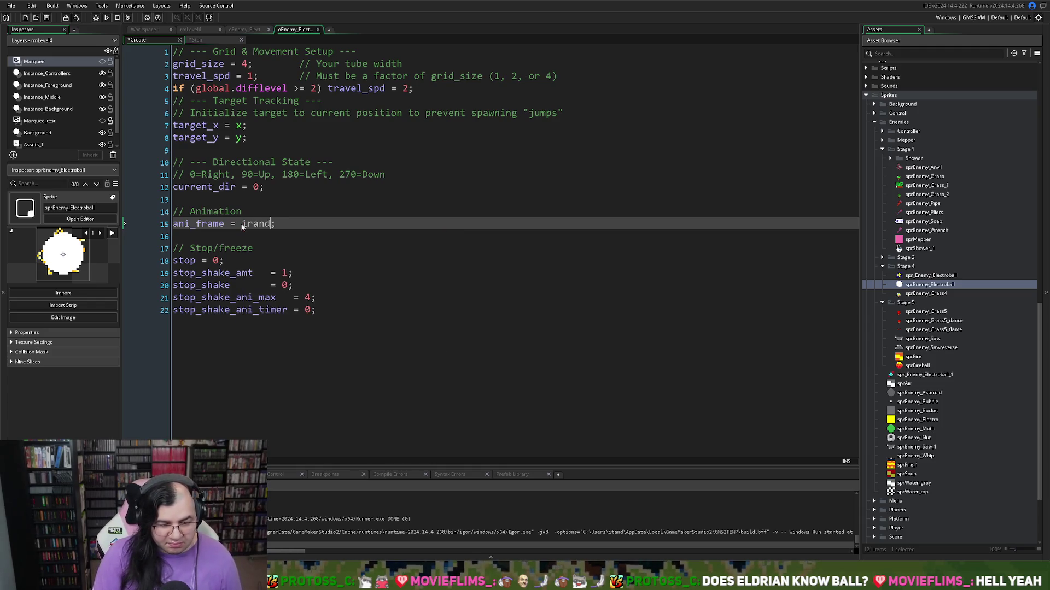
pyautogui.write('om(5')
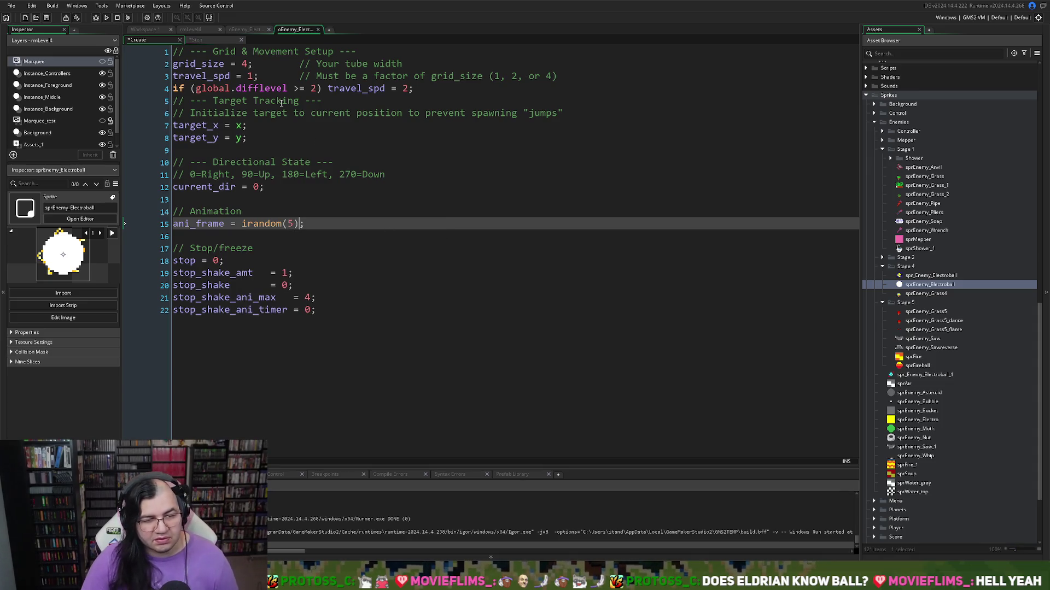
pyautogui.click(107, 17)
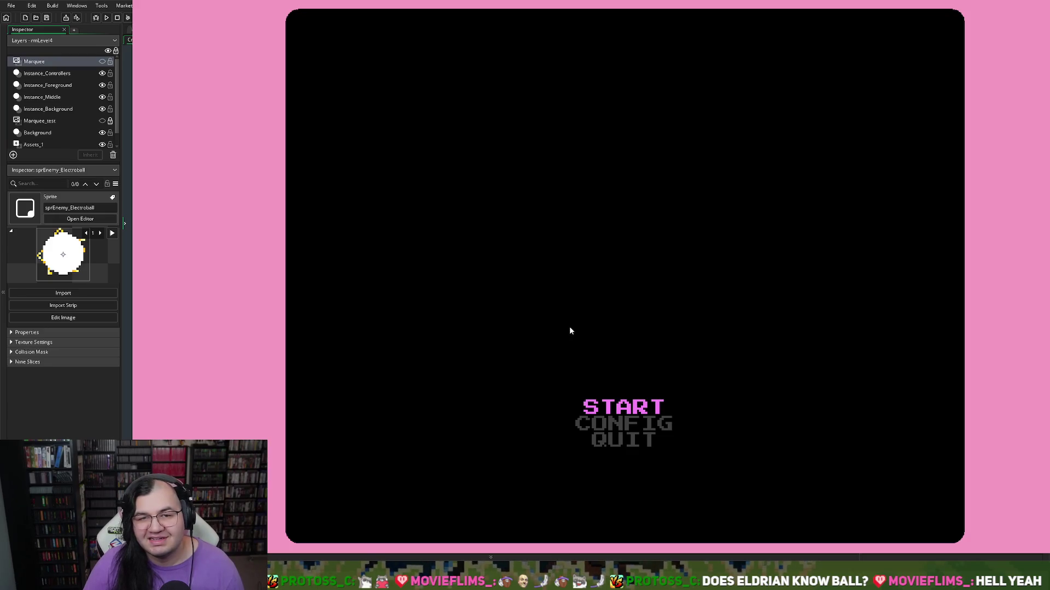
# Step: Start the game and climb from the left ladder up to the top-right floor for a crescent
pyautogui.press('Return')
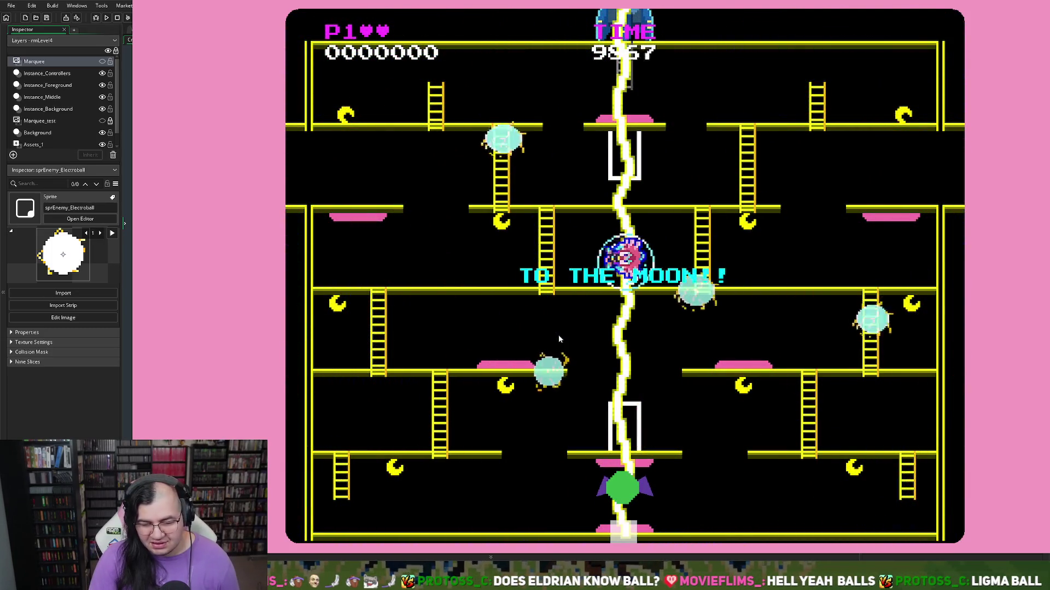
pyautogui.press('Left')
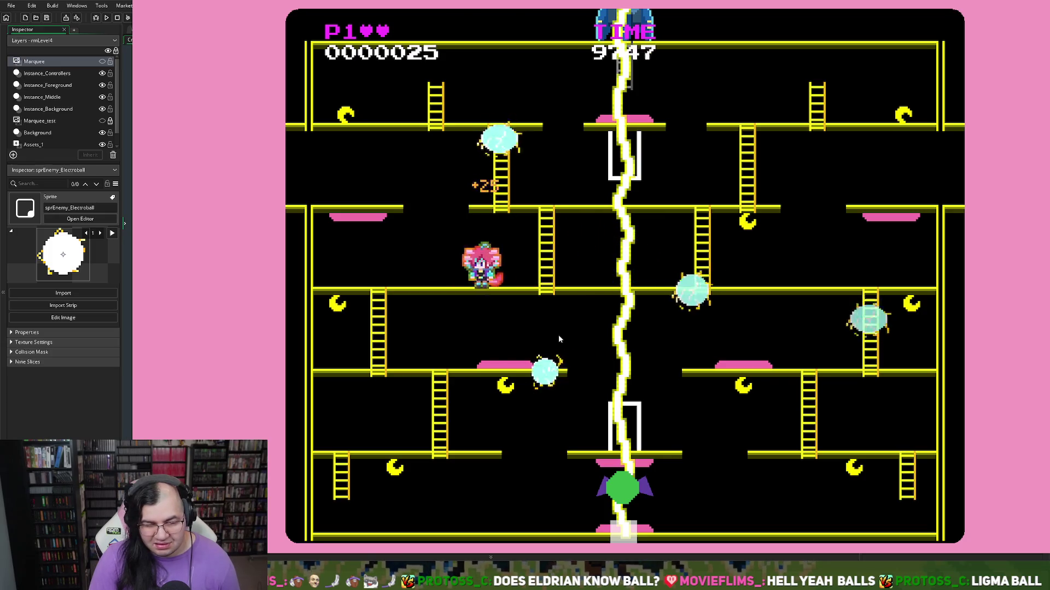
pyautogui.press('Down')
pyautogui.press('Left')
pyautogui.press('Right')
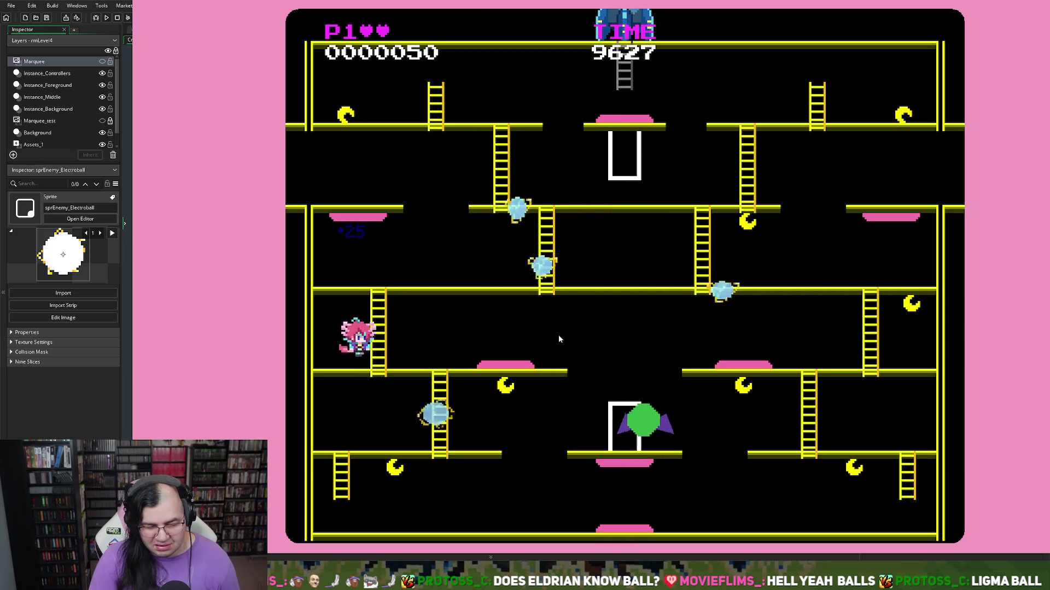
pyautogui.press('Right')
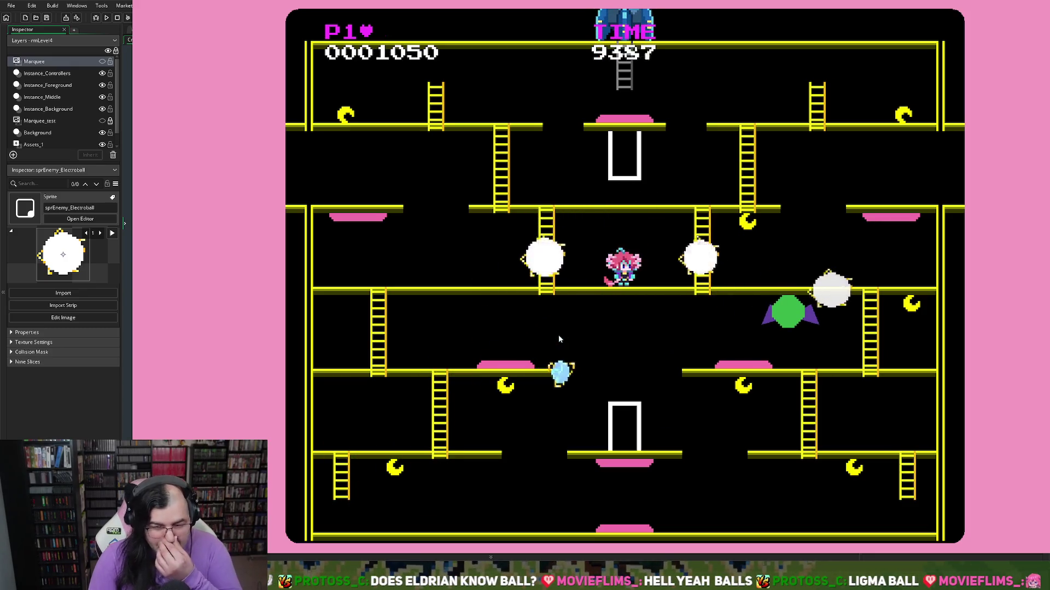
pyautogui.press('Right')
pyautogui.press('Up')
pyautogui.press('Right')
pyautogui.press('Up')
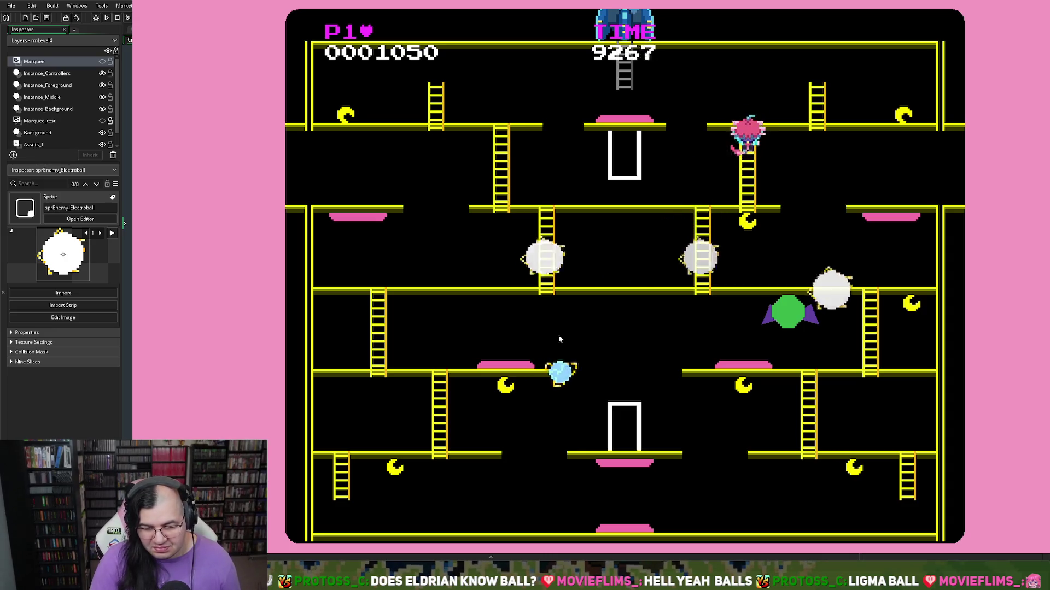
pyautogui.press('Right')
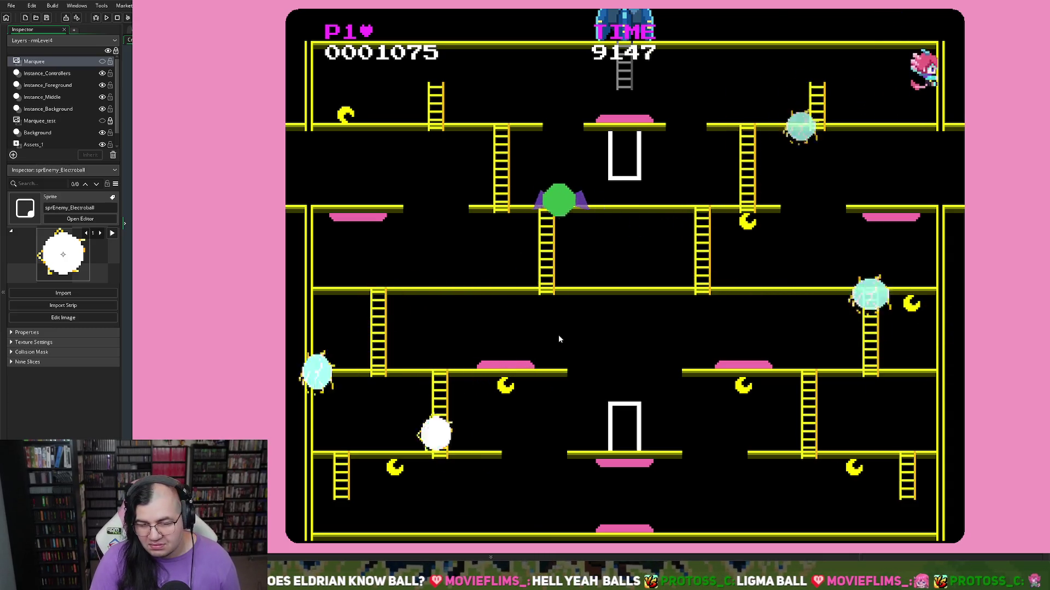
# Step: Collect crescents and descend the right ladder until game over at 12500, then close the game
pyautogui.press('Left')
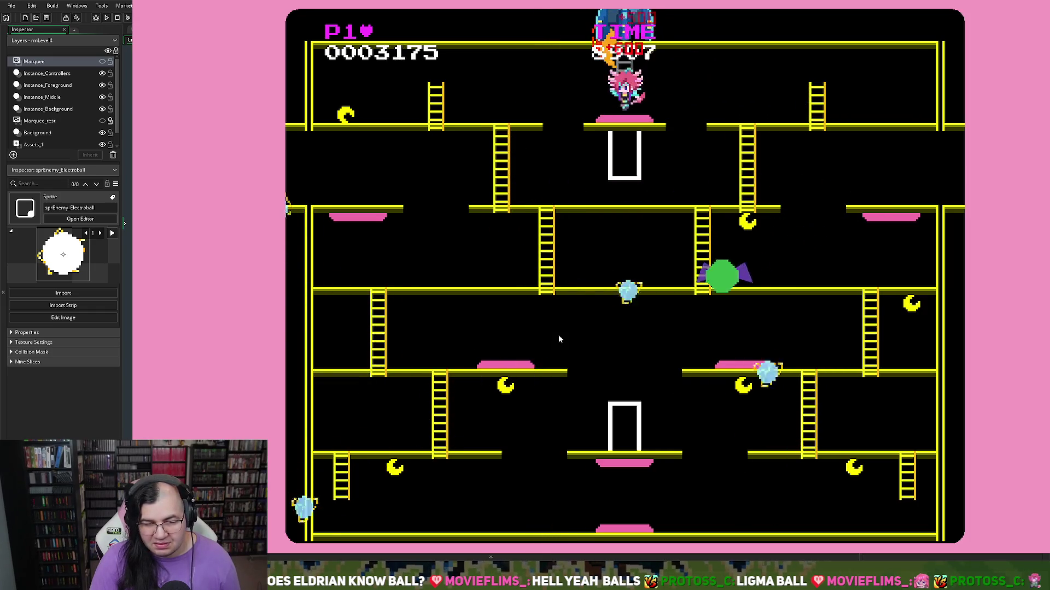
pyautogui.press('Left')
pyautogui.press('Left')
pyautogui.press('Right')
pyautogui.press('Right')
pyautogui.press('Left')
pyautogui.press('Right')
pyautogui.press('Left')
pyautogui.press('Left')
pyautogui.press('Right')
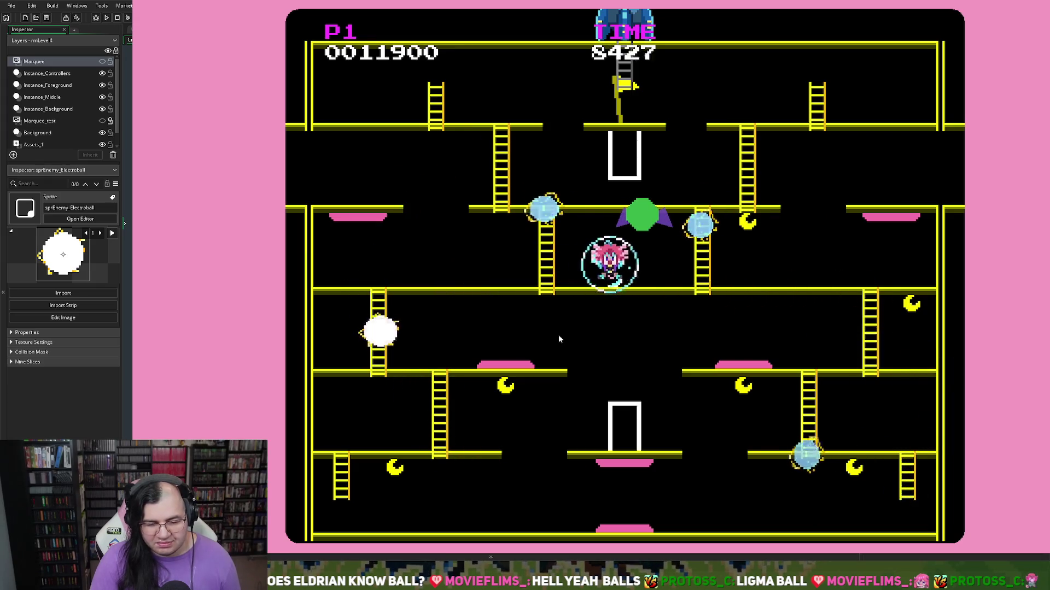
pyautogui.press('Right')
pyautogui.press('Down')
pyautogui.press('Left')
pyautogui.press('Left')
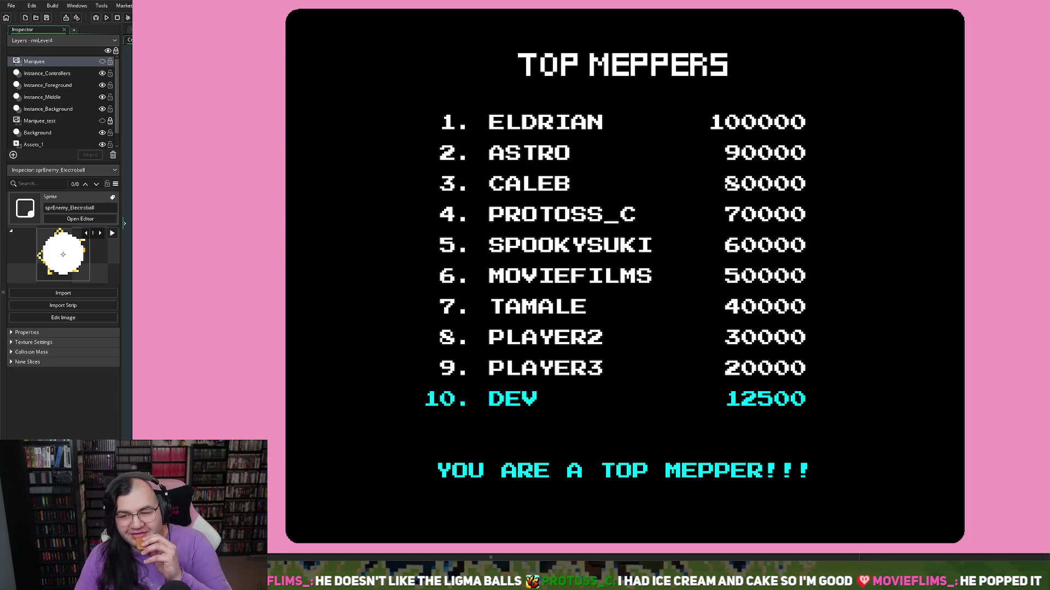
pyautogui.press('Escape')
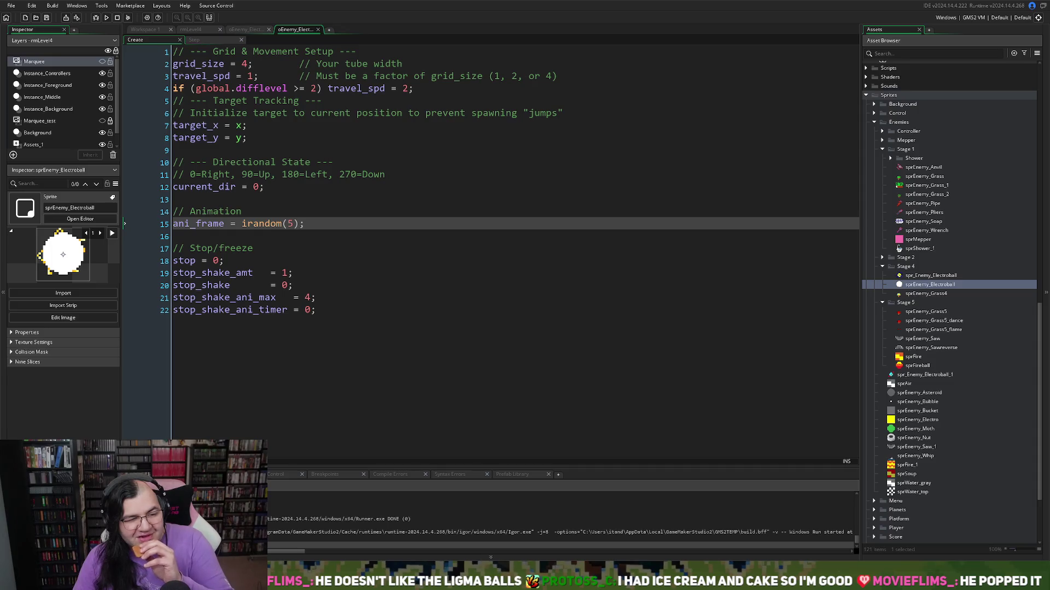
# Step: Rebuild and relaunch the game, then start it from the title menu
pyautogui.click(105, 17)
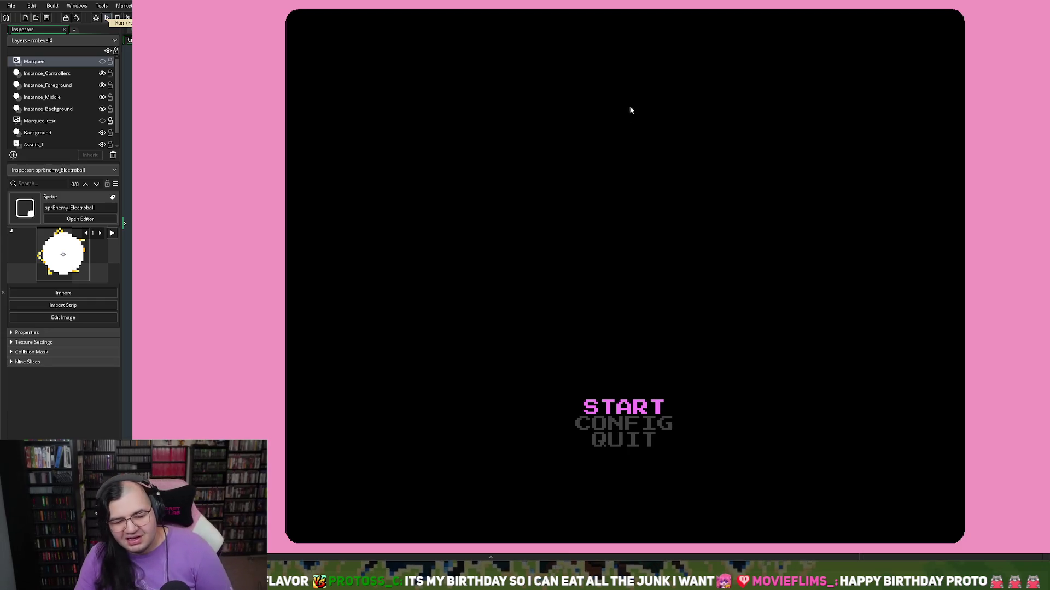
pyautogui.press('Return')
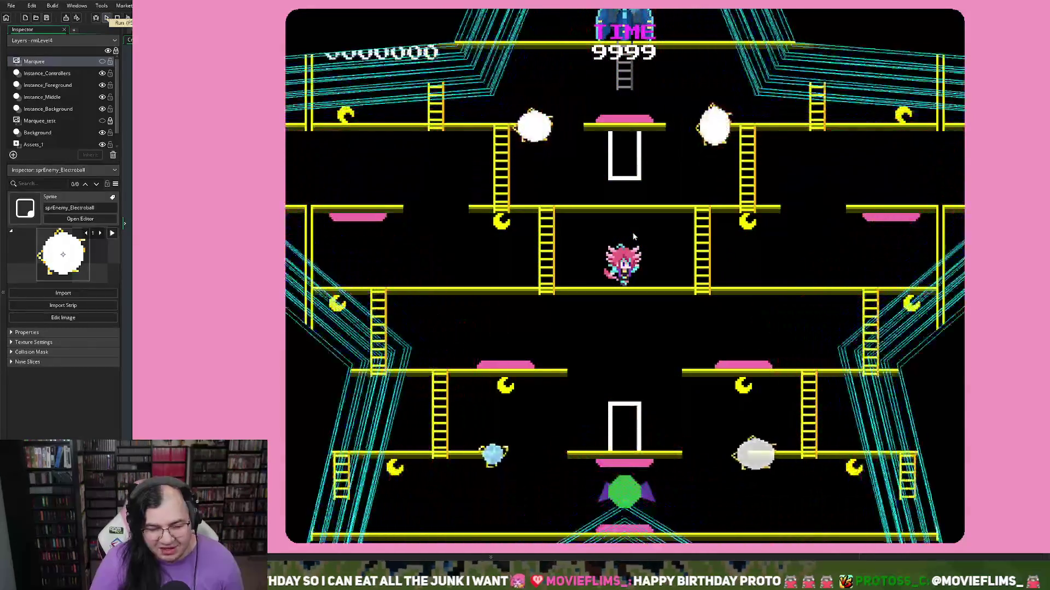
# Step: Descend the left ladder collecting a moon, defeat enemies centrally, then run right along the bottom floor
pyautogui.press('Right')
pyautogui.press('Right')
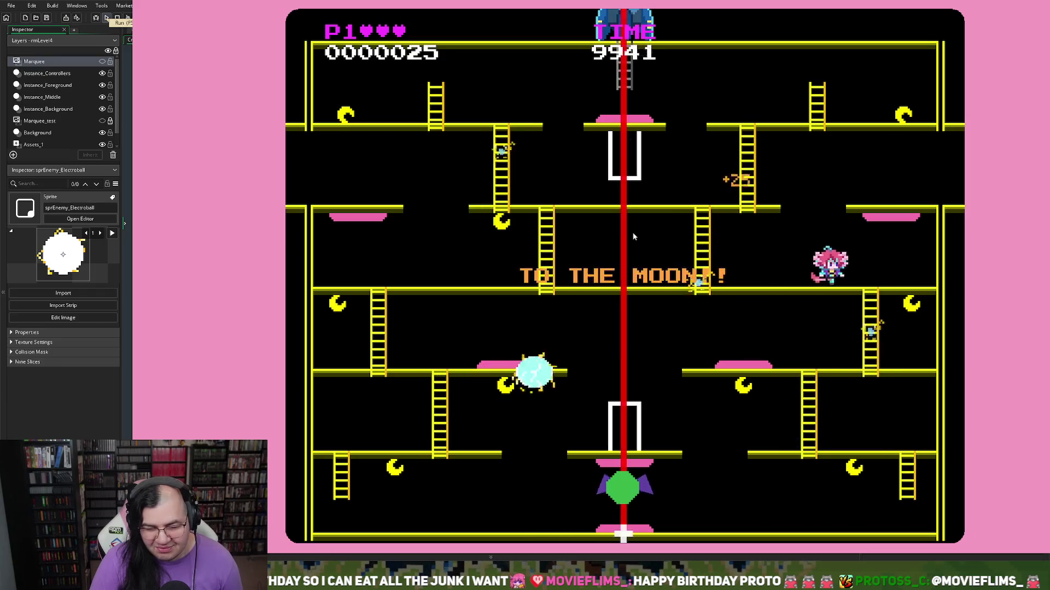
pyautogui.press('Left')
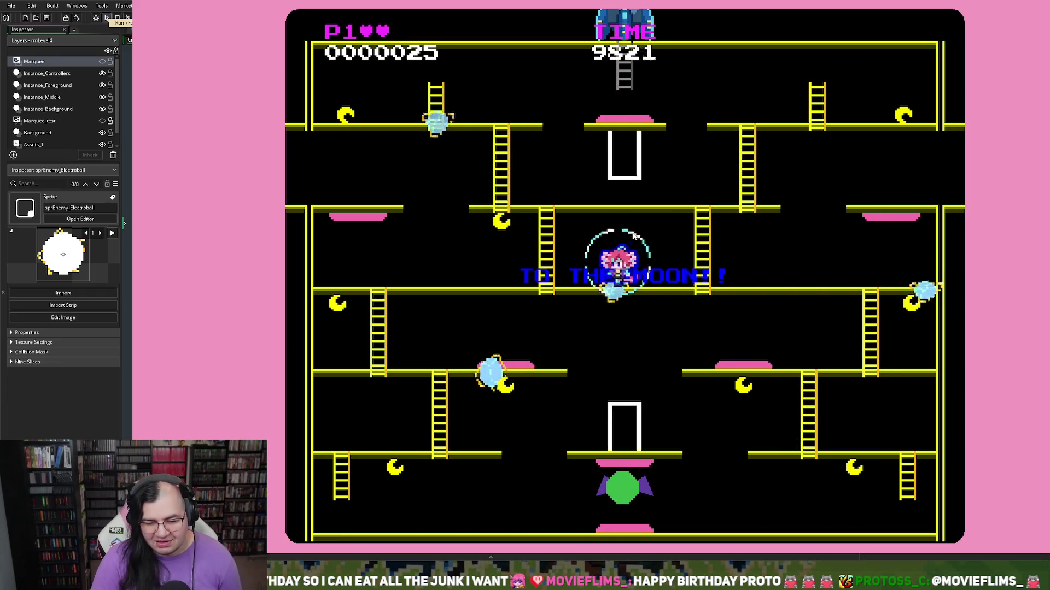
pyautogui.press('Down')
pyautogui.press('Left')
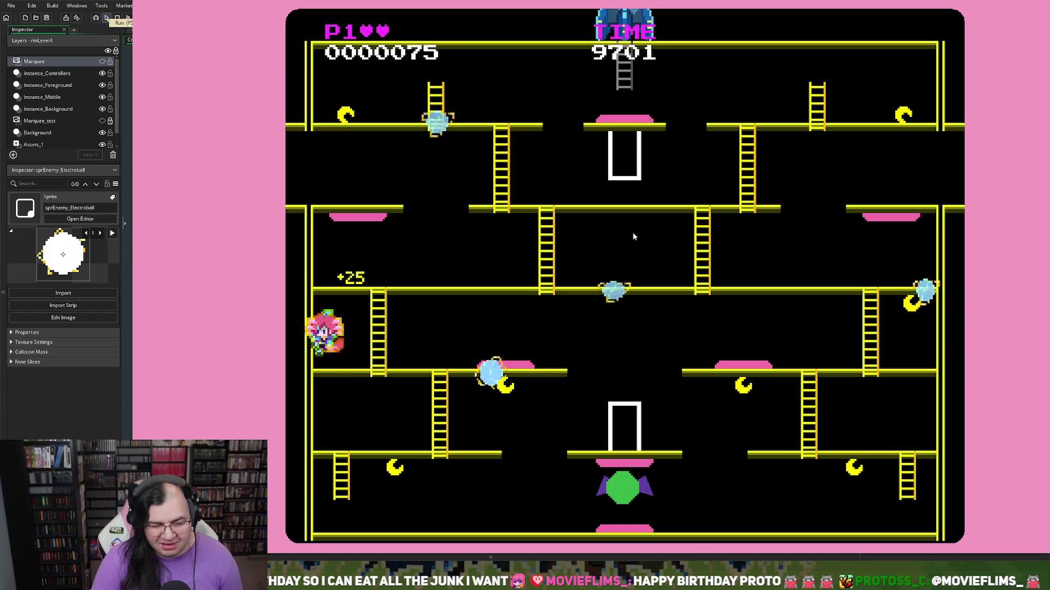
pyautogui.press('Right')
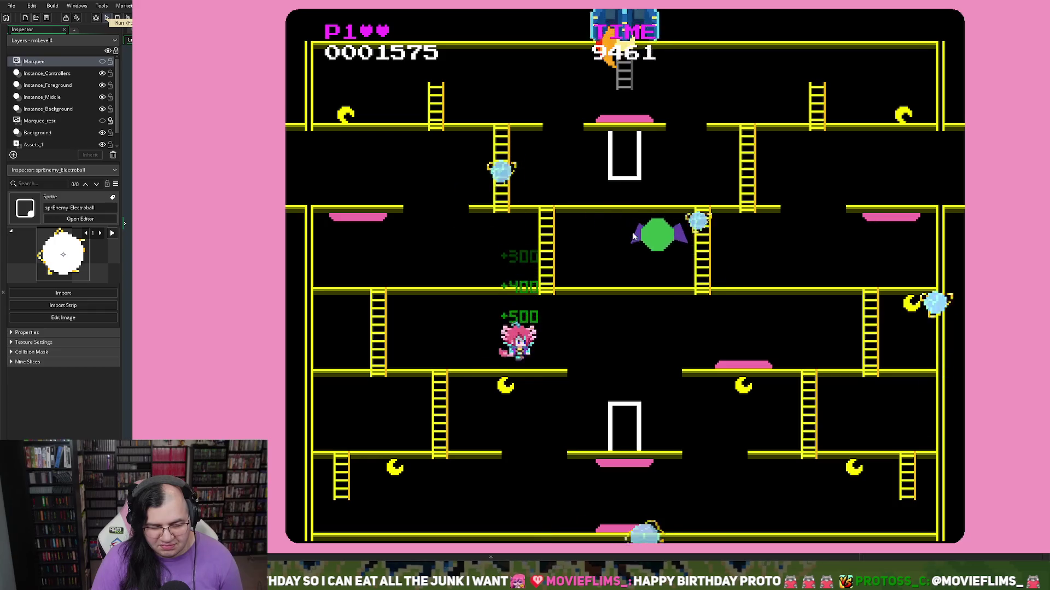
pyautogui.press('Left')
pyautogui.press('Down')
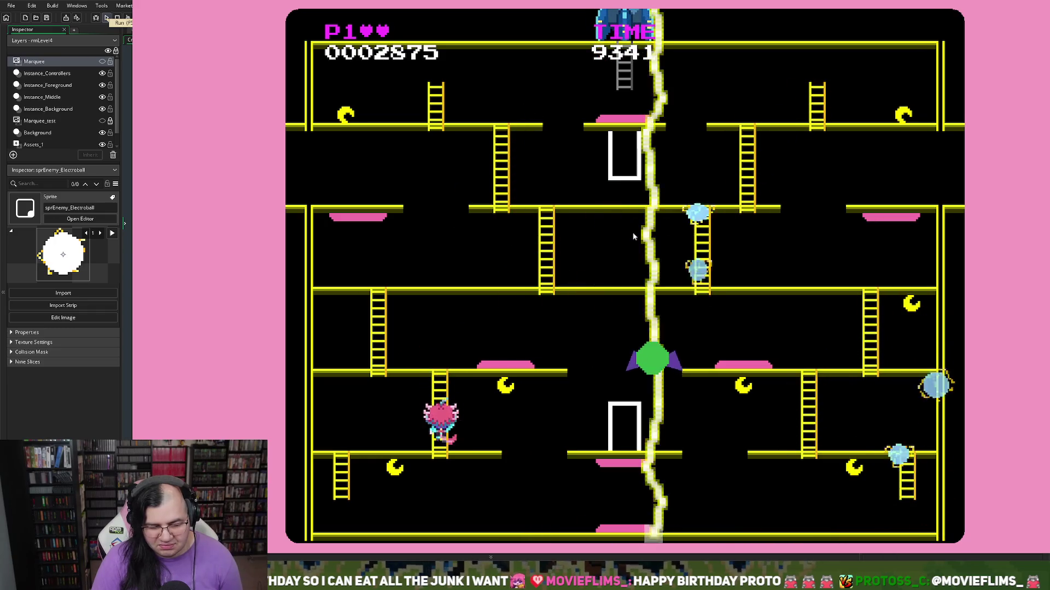
pyautogui.press('Left')
pyautogui.press('Down')
pyautogui.press('Right')
pyautogui.press('Right')
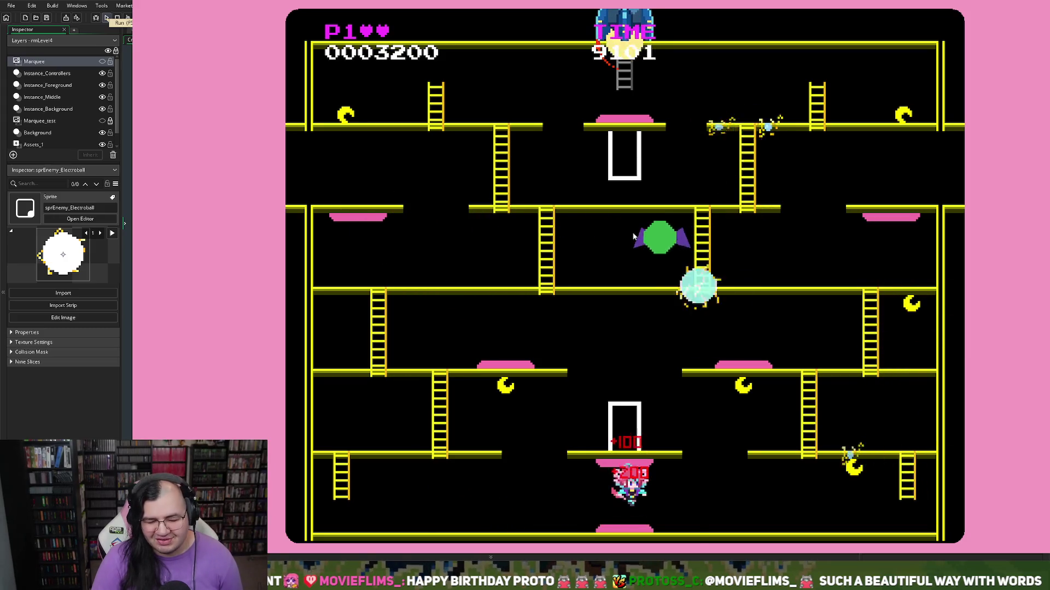
# Step: Climb the right ladder, finish the run ranked 9th with 25375, then close the game
pyautogui.press('Right')
pyautogui.press('Up')
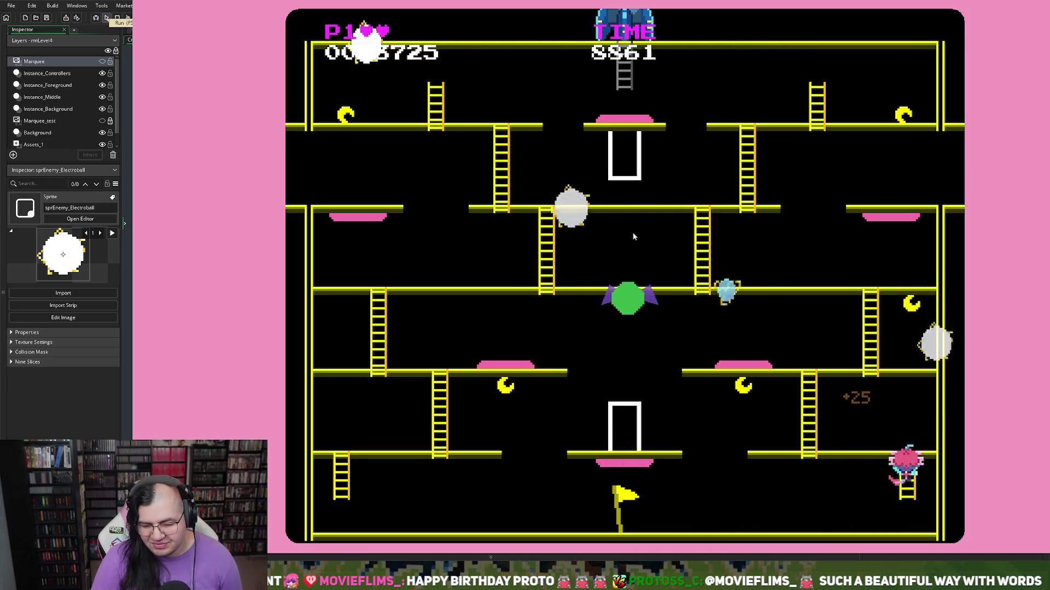
pyautogui.press('Left')
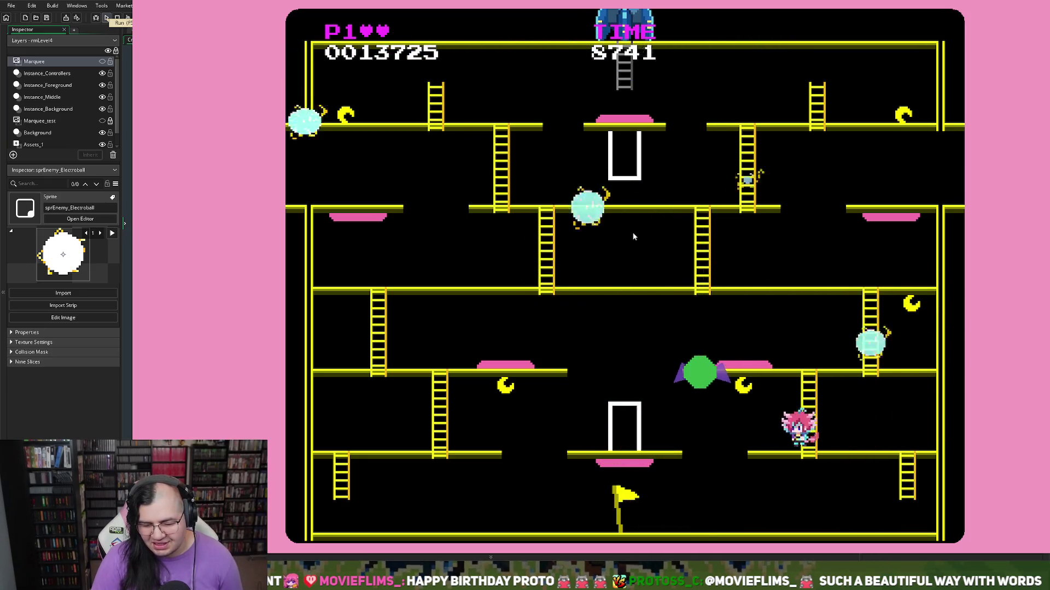
pyautogui.press('Right')
pyautogui.press('Right')
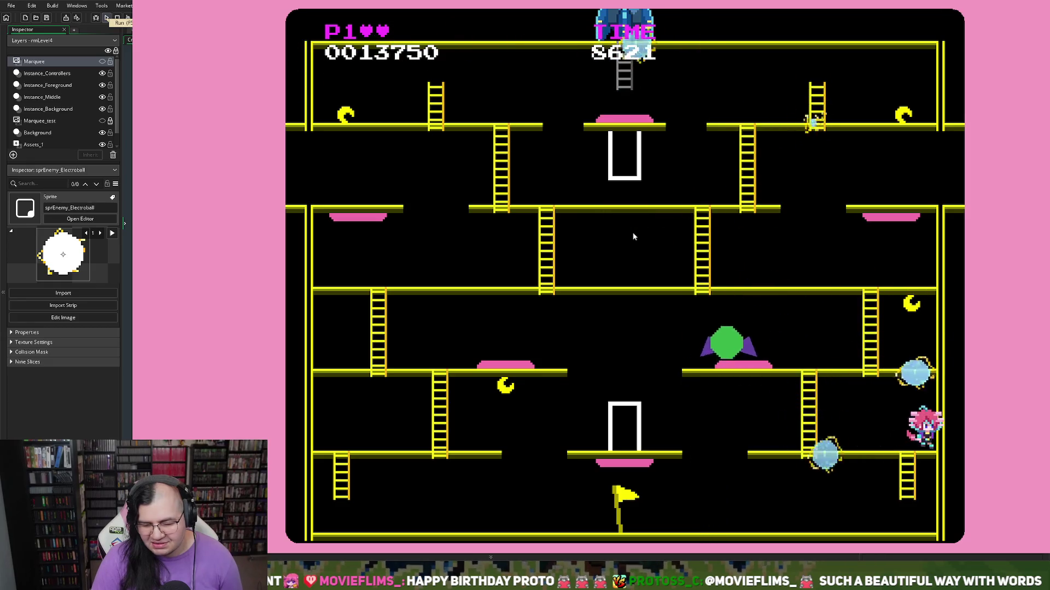
pyautogui.press('Right')
pyautogui.press('Left')
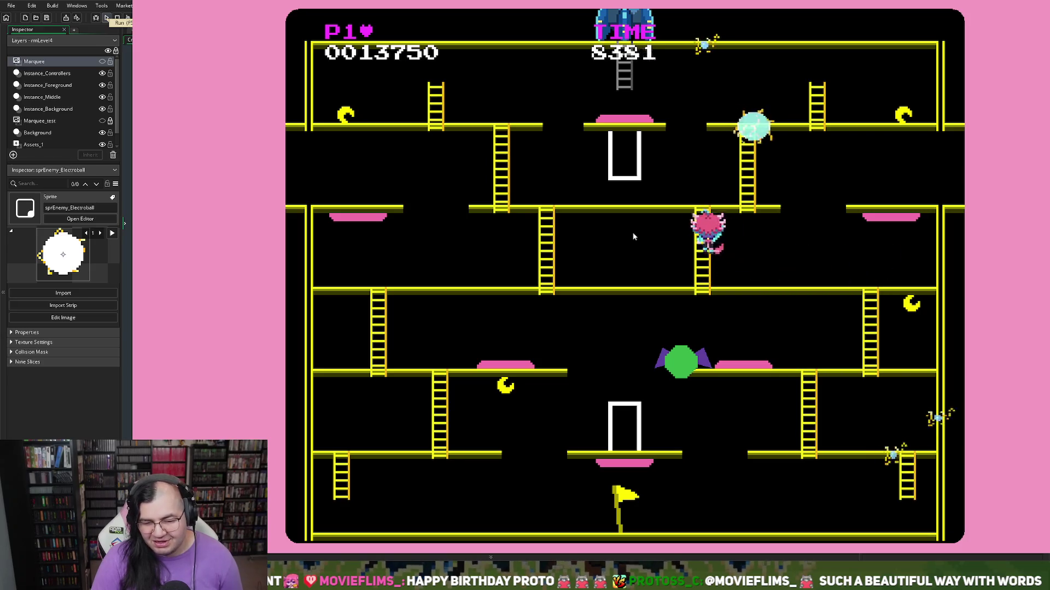
pyautogui.press('Left')
pyautogui.press('Right')
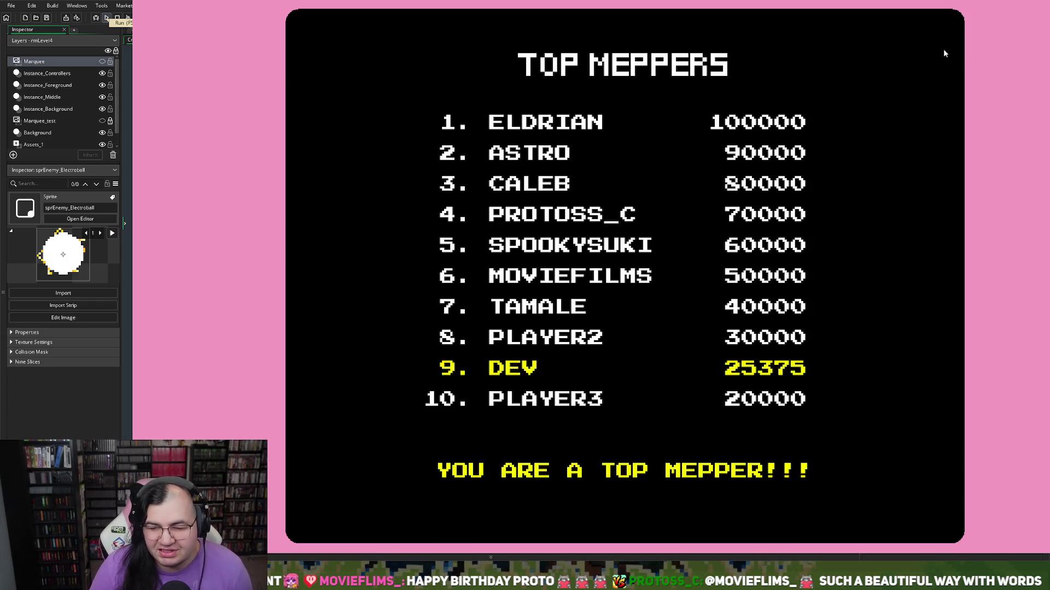
pyautogui.press('Escape')
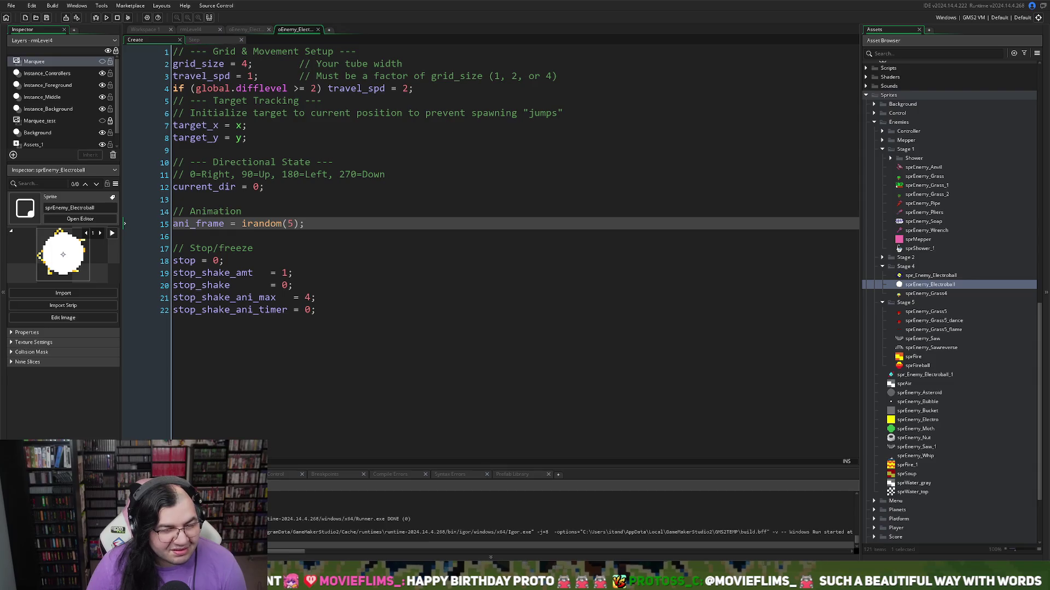
# Step: Return to oEnemy_Electro's Draw code in Workspace 1 with the cursor after the // Outer glow comment
pyautogui.click(318, 30)
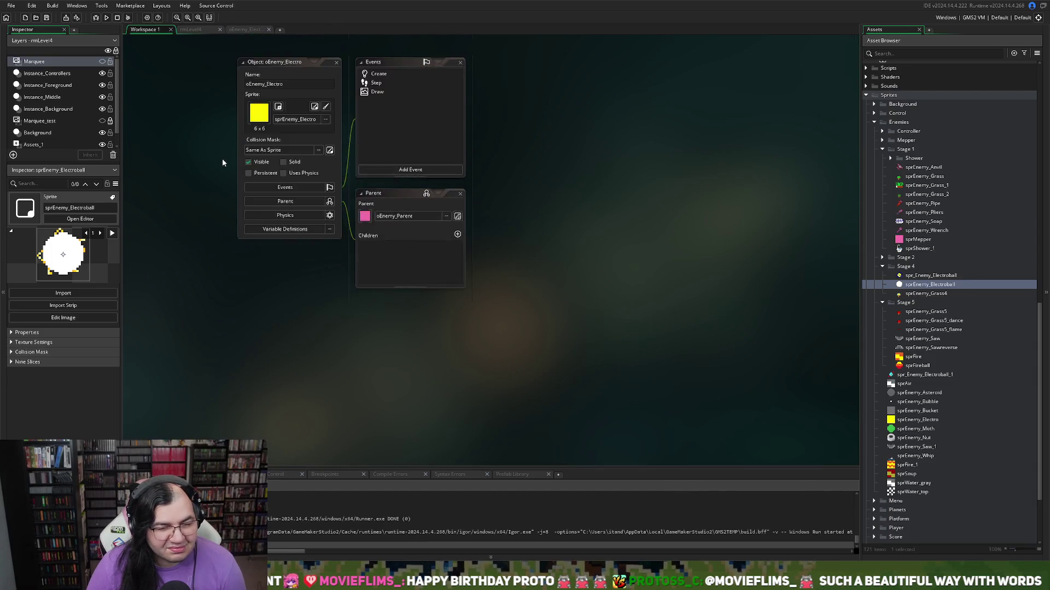
pyautogui.scroll(3, 223, 162)
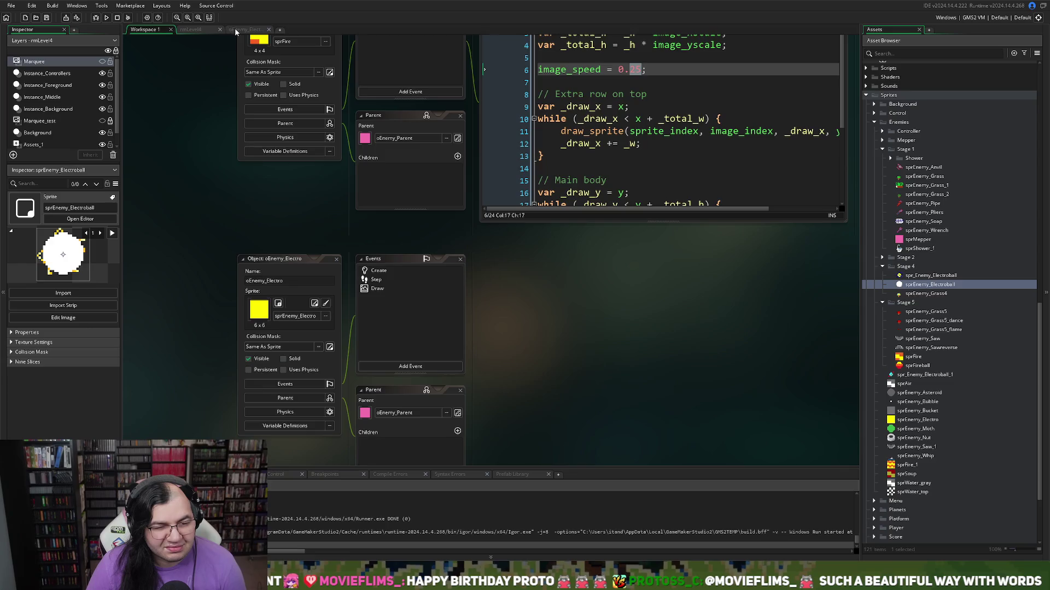
pyautogui.click(236, 31)
pyautogui.hscroll(-5, 325, 405)
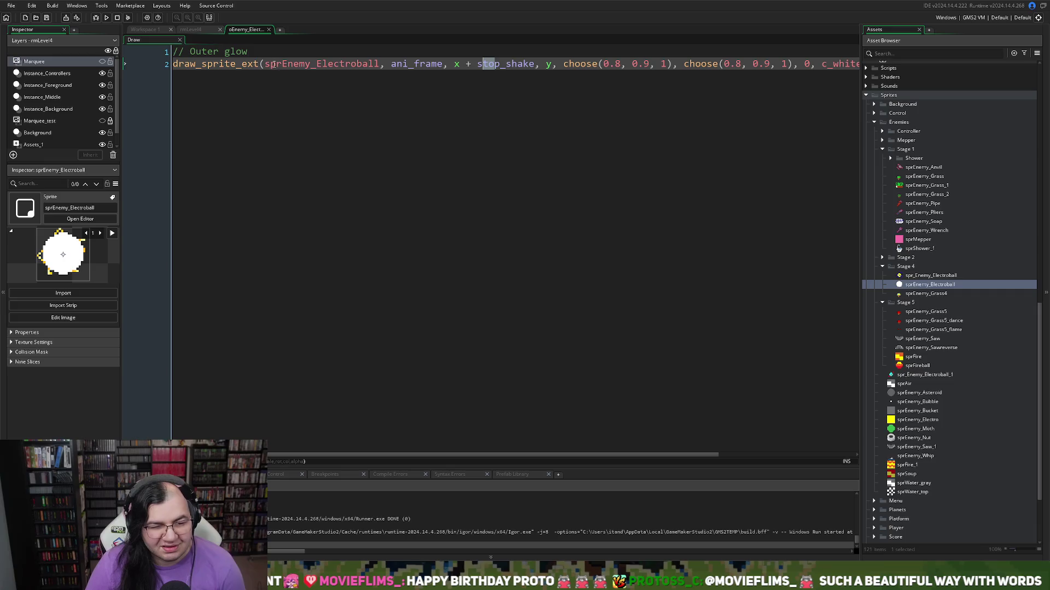
pyautogui.click(259, 55)
# Step: Insert a blank line below // Outer glow, then view oEnemy_Fire's Draw code in Workspace 1
pyautogui.press('Return')
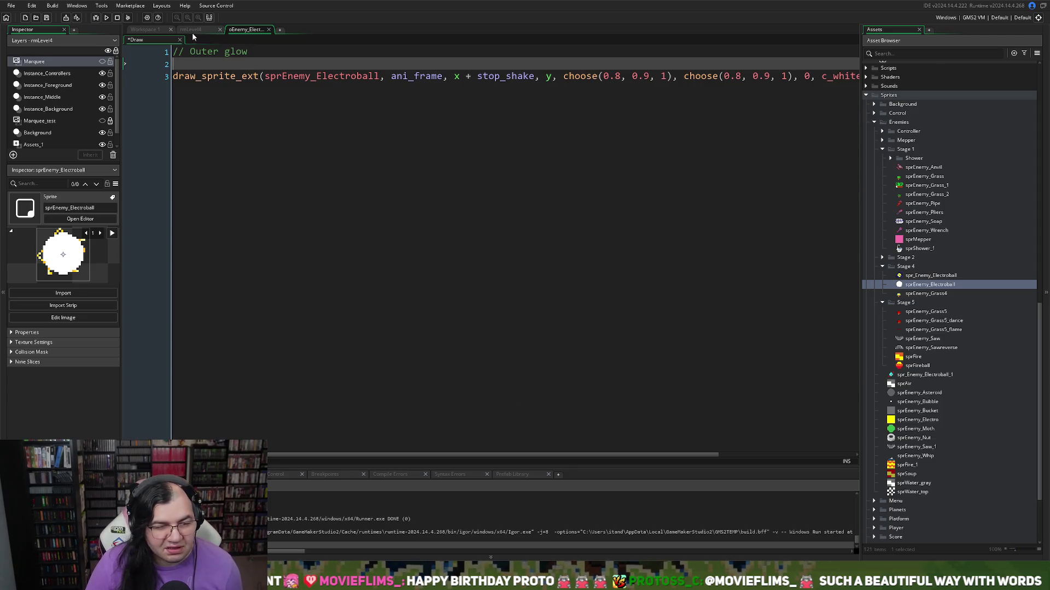
pyautogui.click(145, 30)
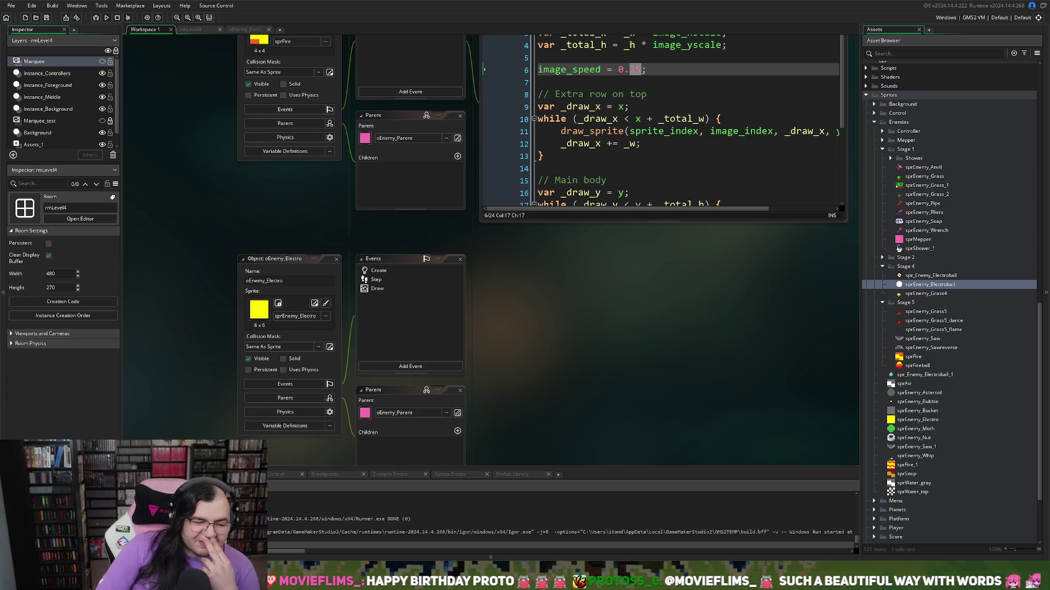
pyautogui.scroll(2, 541, 251)
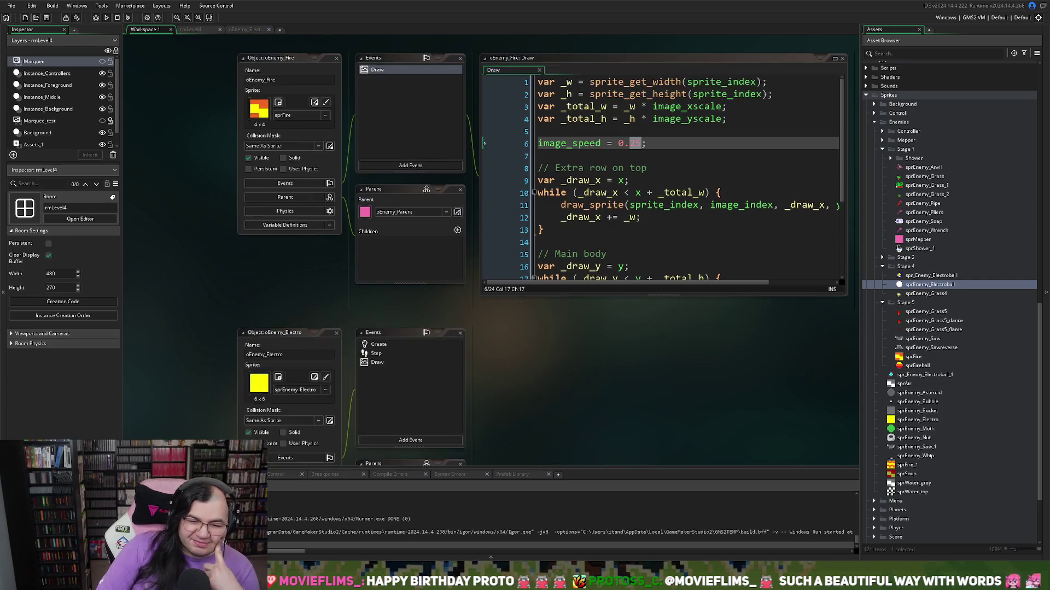